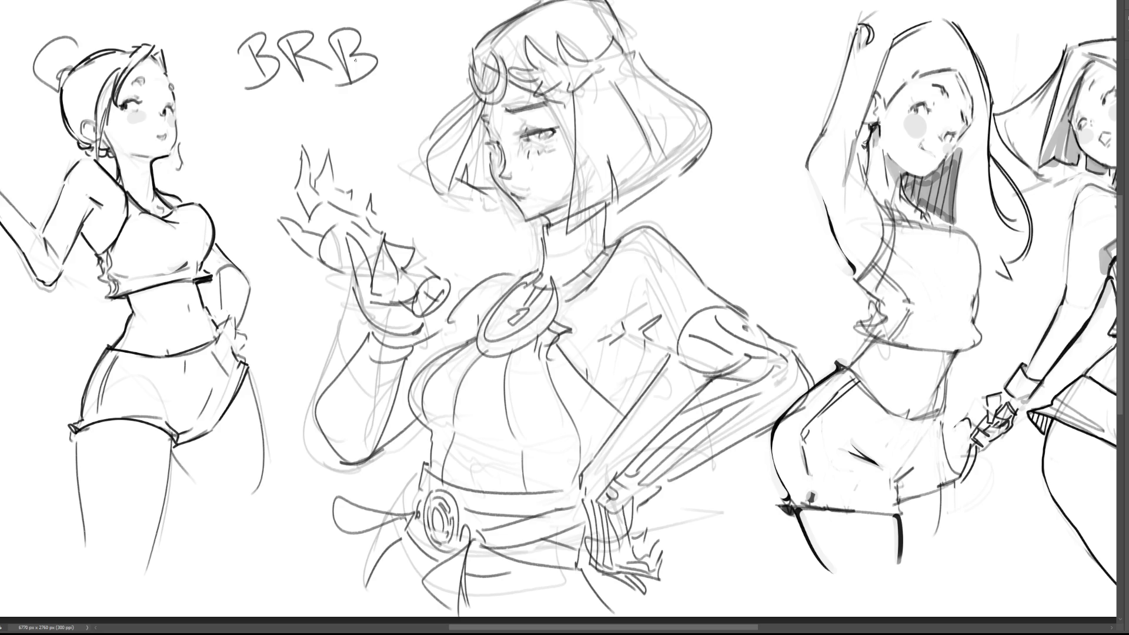
# Undo the accidental stroke and the remaining BRB lettering so only the sketches remain
pyautogui.moveTo(307, 48)
pyautogui.mouseDown()
pyautogui.moveTo(647, 247)
pyautogui.moveTo(823, 376)
pyautogui.mouseUp()
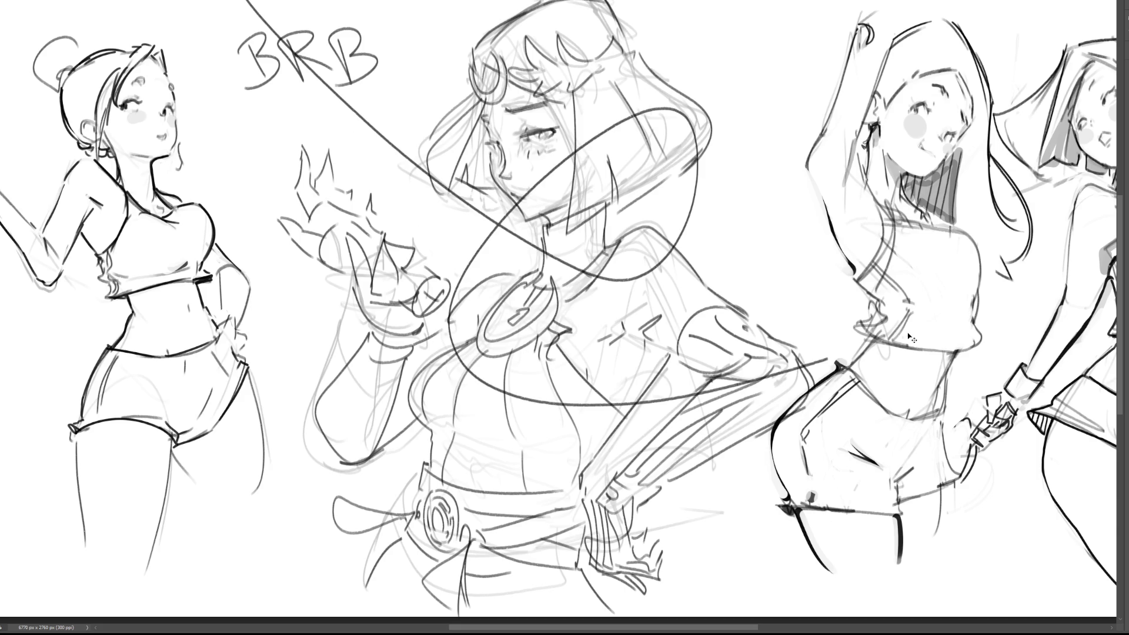
pyautogui.hotkey('ctrl', 'z')
pyautogui.hotkey('ctrl', 'z')
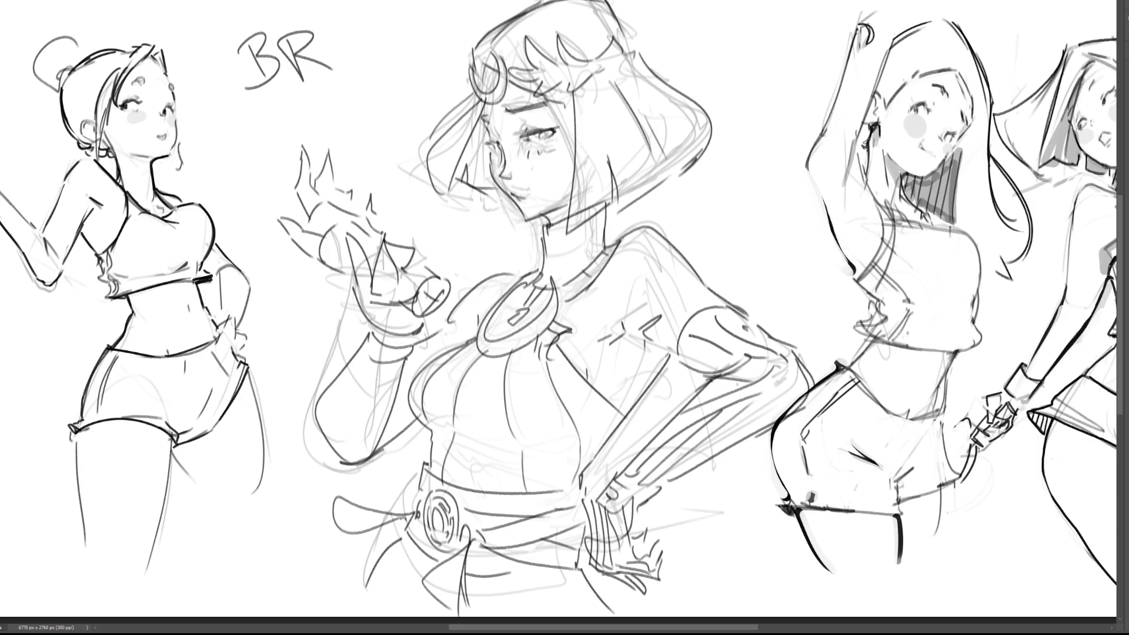
pyautogui.hotkey('ctrl', 'z')
pyautogui.hotkey('ctrl', 'z')
pyautogui.hotkey('ctrl', 'z')
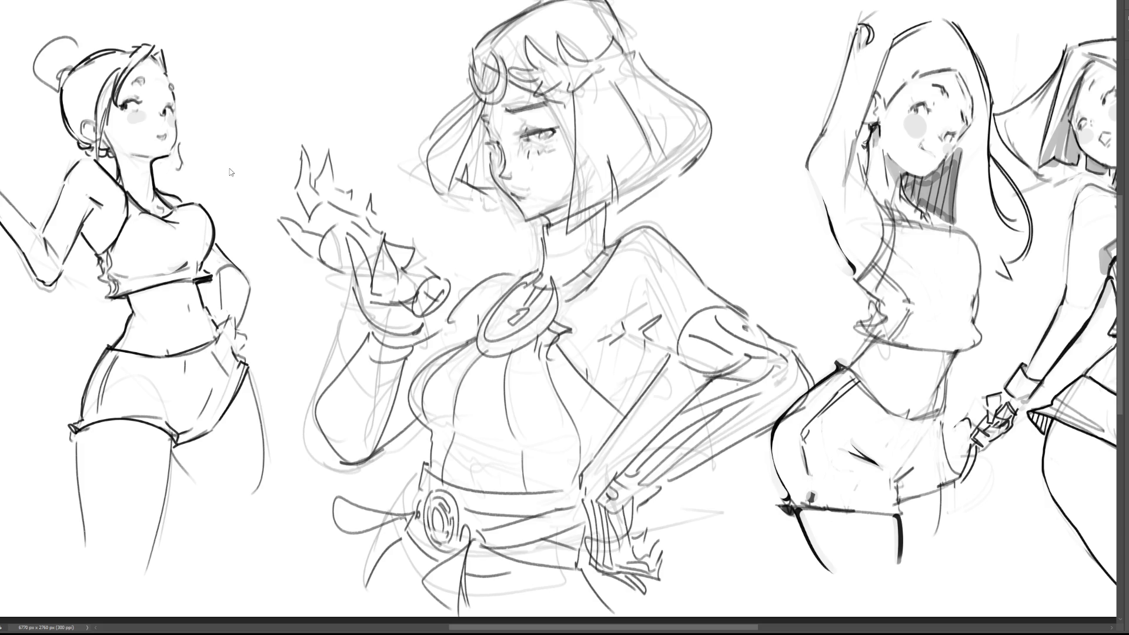
# Lighten the central sketch's opacity with the number keys and erase stray lines beside the hair
pyautogui.hotkey('ctrl', 'z')
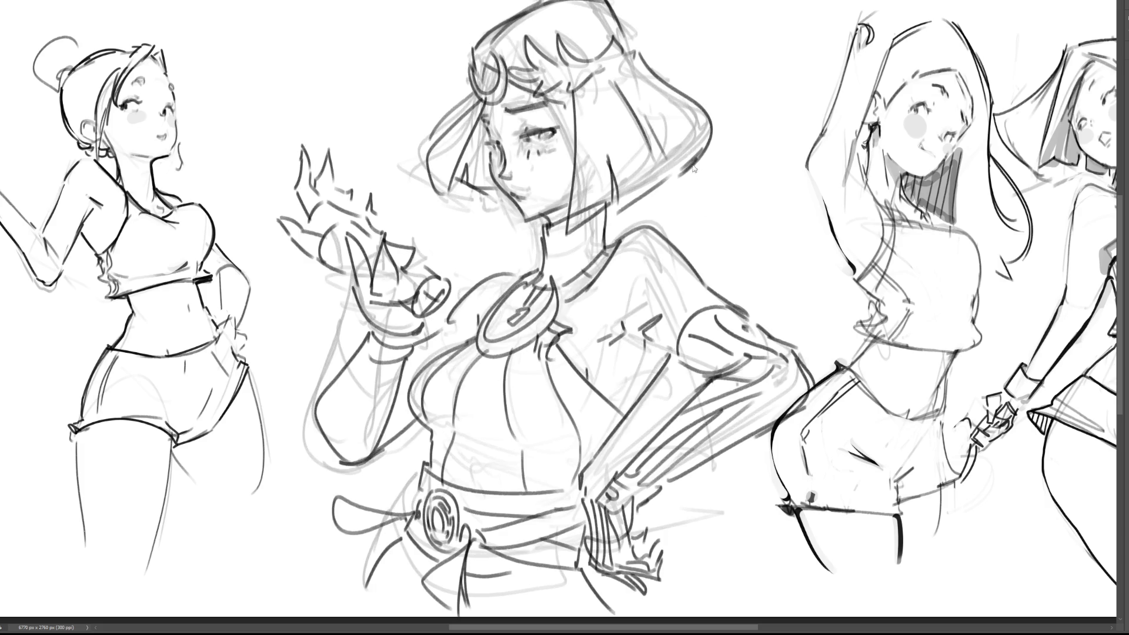
pyautogui.hotkey('ctrl', 'y')
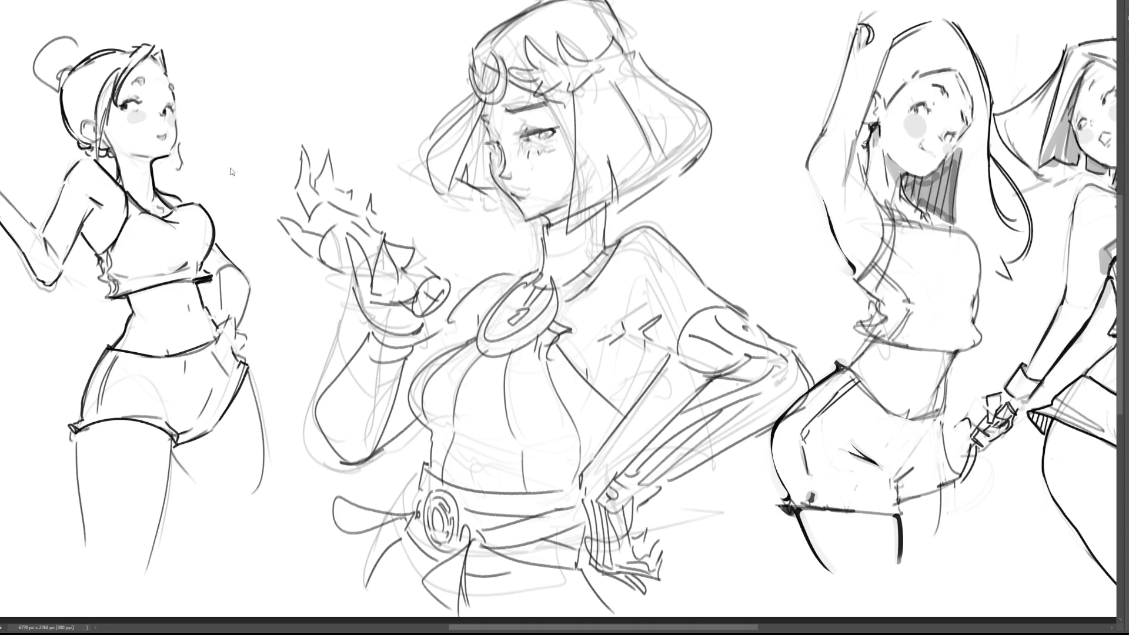
pyautogui.press('5')
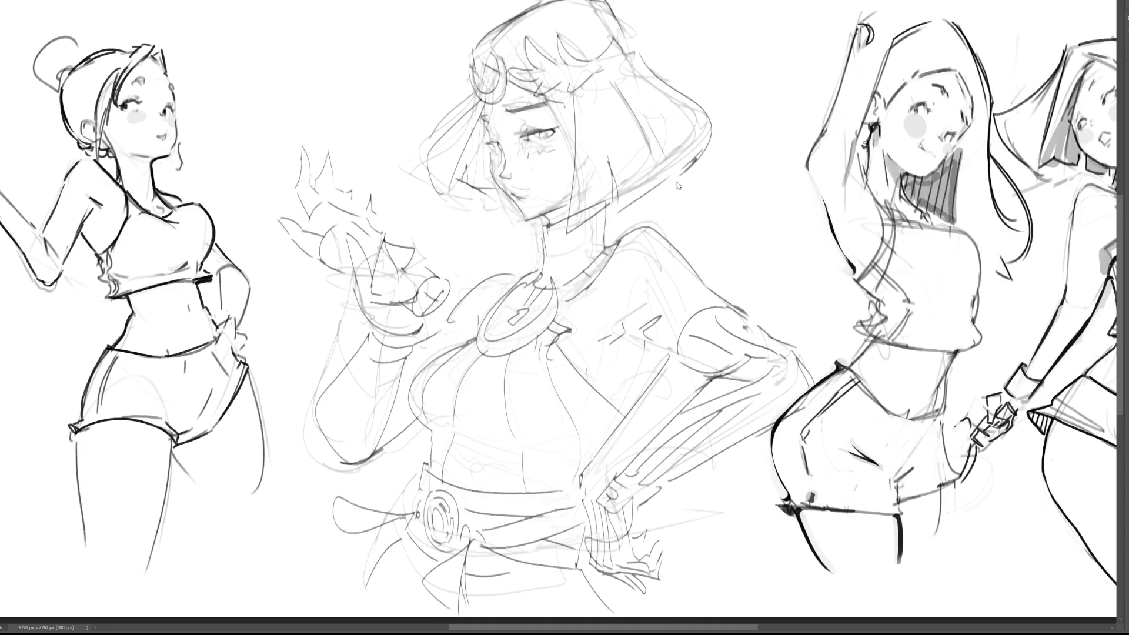
pyautogui.press('0')
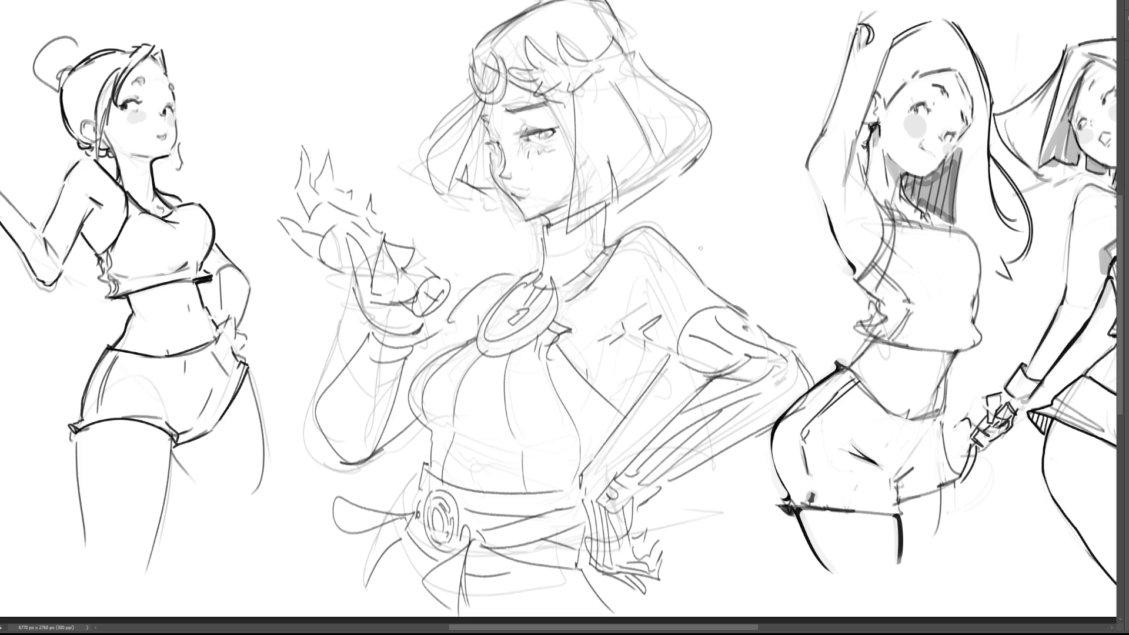
pyautogui.press('e')
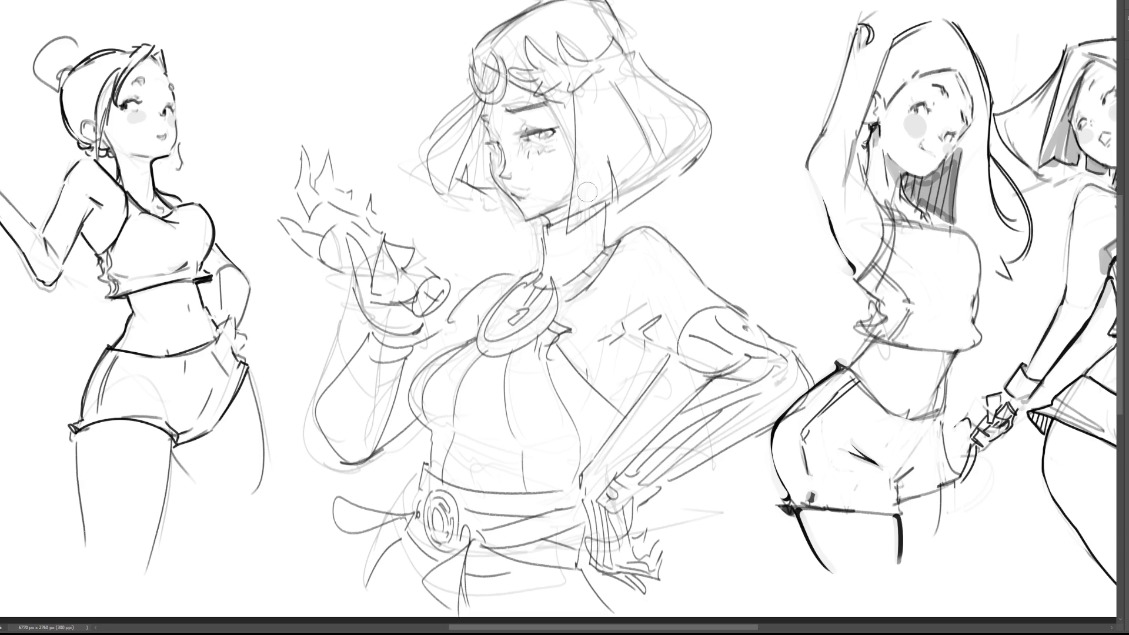
pyautogui.moveTo(625, 188); pyautogui.dragTo(645, 171)
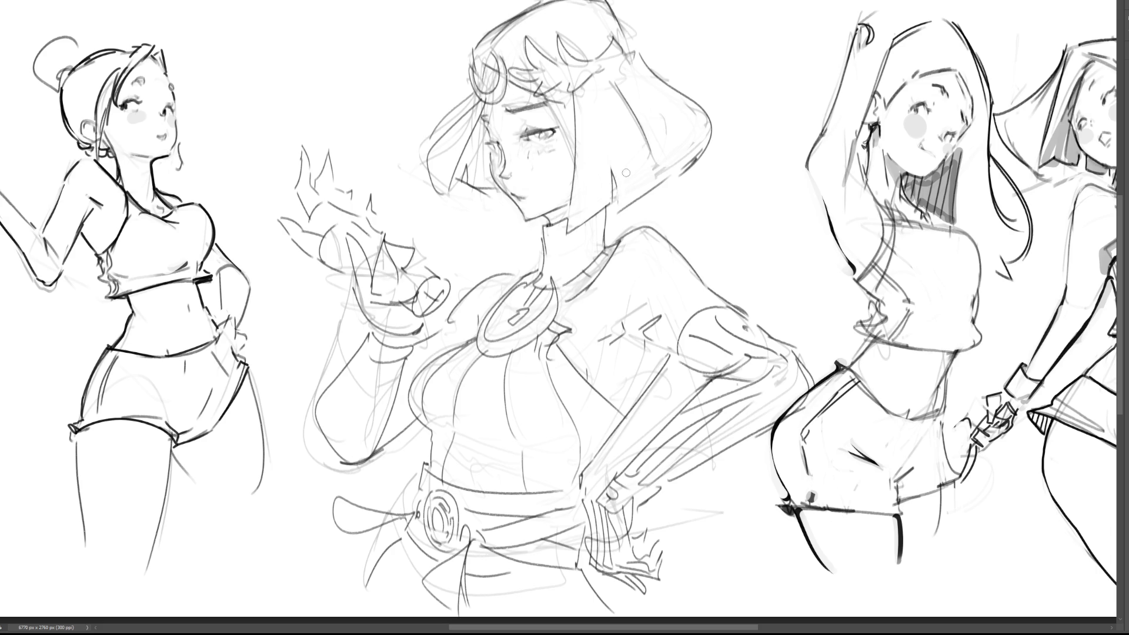
# Ink the right edge of the bob haircut, undoing the strokes that came out too thick
pyautogui.moveTo(617, 210); pyautogui.dragTo(708, 140)
pyautogui.hotkey('ctrl', 'z')
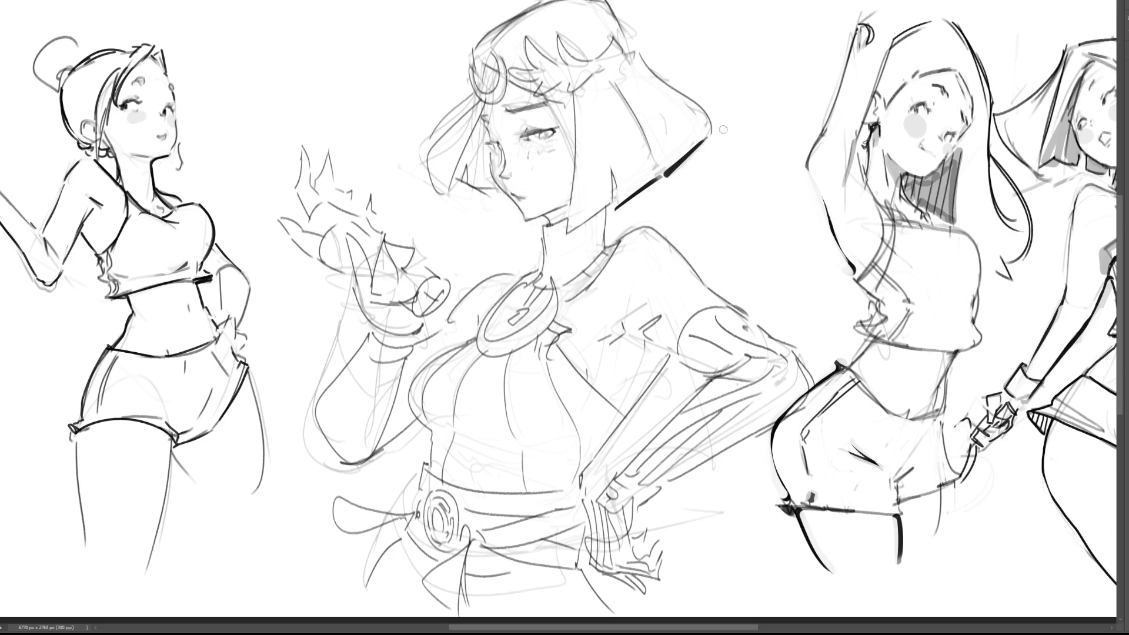
pyautogui.hotkey('ctrl', 'z')
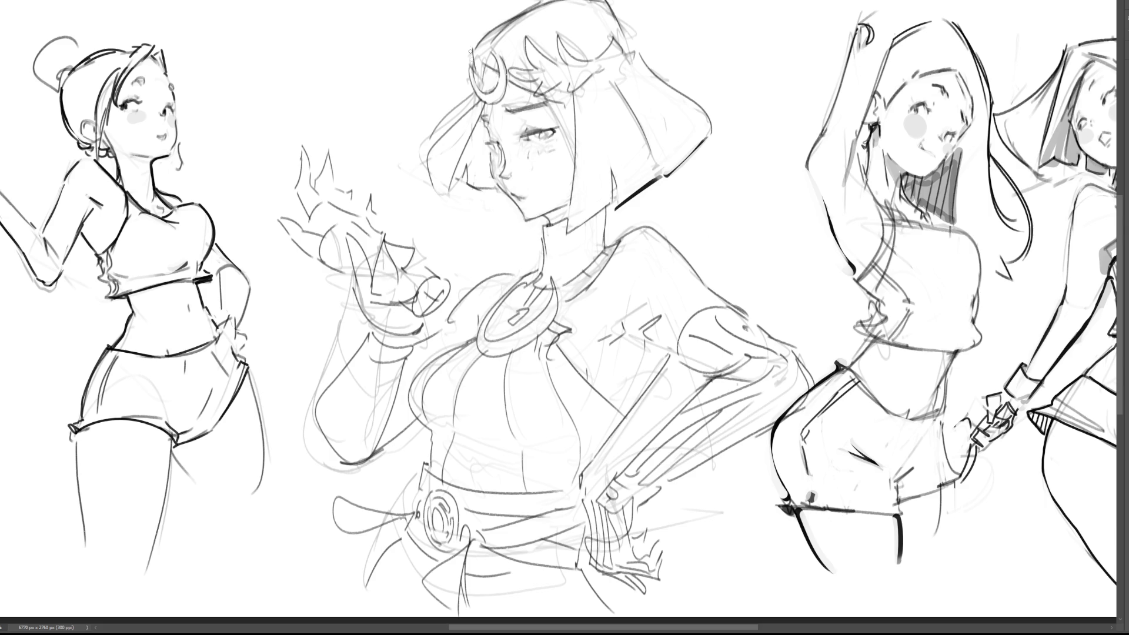
# Trace the headpiece crescent's inner and outer curves in bold lines, redoing strokes until clean
pyautogui.moveTo(471, 63)
pyautogui.mouseDown()
pyautogui.moveTo(497, 81)
pyautogui.moveTo(489, 56)
pyautogui.mouseUp()
pyautogui.moveTo(497, 87)
pyautogui.mouseDown()
pyautogui.moveTo(494, 50)
pyautogui.moveTo(505, 71)
pyautogui.mouseUp()
pyautogui.hotkey('ctrl', 'z')
pyautogui.moveTo(472, 64); pyautogui.dragTo(487, 100)
pyautogui.hotkey('ctrl', 'z')
pyautogui.moveTo(468, 64)
pyautogui.mouseDown()
pyautogui.moveTo(483, 99)
pyautogui.moveTo(480, 69)
pyautogui.mouseUp()
pyautogui.hotkey('ctrl', 'z')
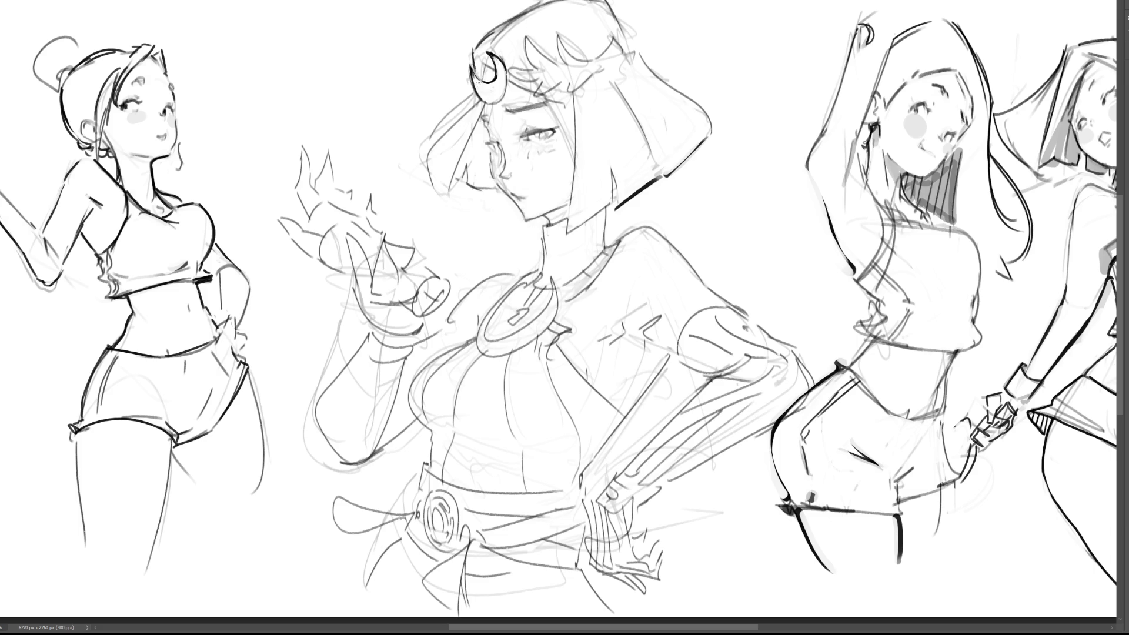
pyautogui.moveTo(479, 77)
pyautogui.mouseDown()
pyautogui.moveTo(496, 81)
pyautogui.moveTo(505, 101)
pyautogui.moveTo(485, 103)
pyautogui.moveTo(499, 84)
pyautogui.mouseUp()
pyautogui.moveTo(484, 51); pyautogui.dragTo(504, 74)
# Draw the zigzag hair band around the crescent, its small knot, and the hair's right outline
pyautogui.moveTo(485, 77)
pyautogui.mouseDown()
pyautogui.moveTo(492, 68)
pyautogui.moveTo(467, 91)
pyautogui.mouseUp()
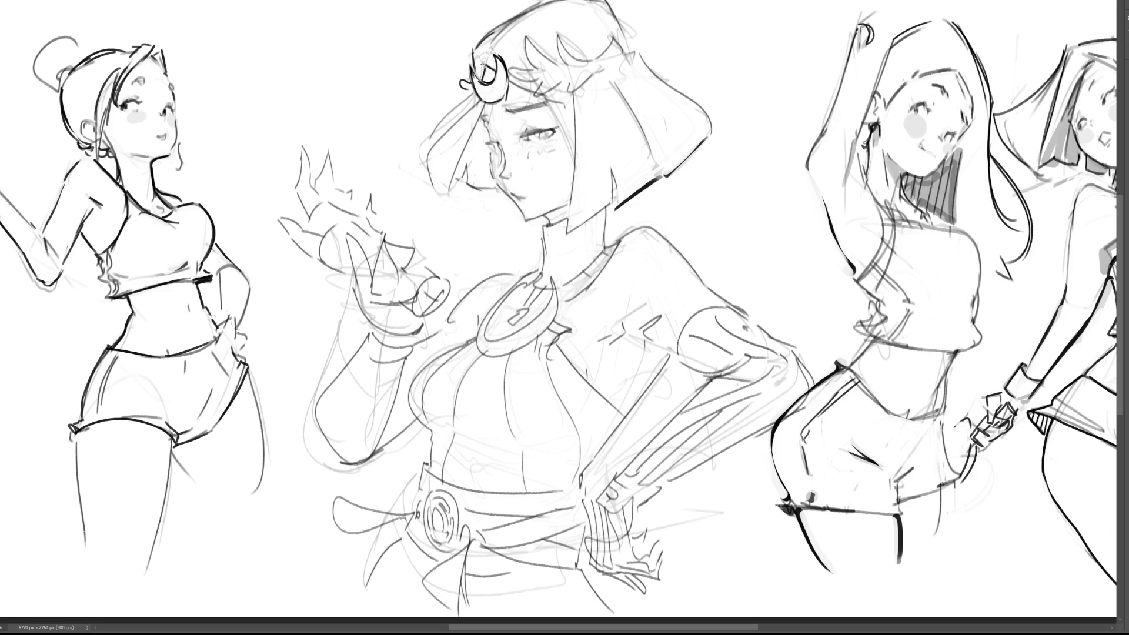
pyautogui.moveTo(554, 69)
pyautogui.mouseDown()
pyautogui.moveTo(510, 77)
pyautogui.moveTo(560, 64)
pyautogui.moveTo(554, 35)
pyautogui.moveTo(588, 63)
pyautogui.moveTo(574, 90)
pyautogui.moveTo(622, 39)
pyautogui.mouseUp()
pyautogui.moveTo(595, 75); pyautogui.dragTo(629, 50)
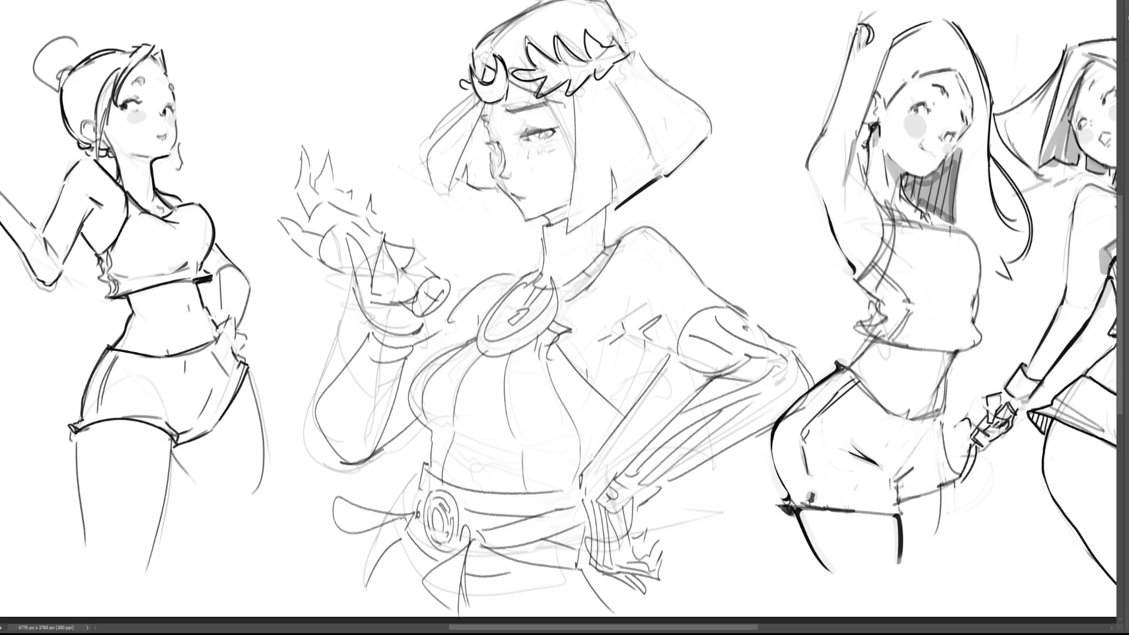
pyautogui.moveTo(615, 41); pyautogui.dragTo(633, 51)
pyautogui.moveTo(639, 51); pyautogui.dragTo(711, 129)
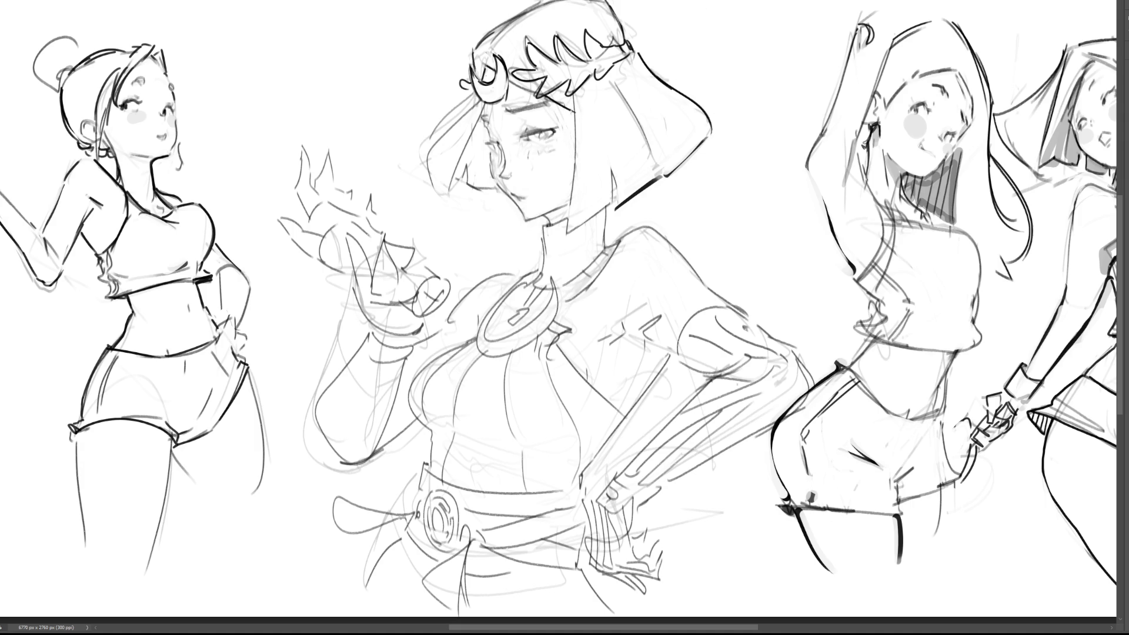
# Draw vertical hair strands beside the face down toward the neck, replacing the slanted attempts
pyautogui.moveTo(573, 92)
pyautogui.mouseDown()
pyautogui.moveTo(563, 190)
pyautogui.moveTo(584, 112)
pyautogui.moveTo(552, 216)
pyautogui.mouseUp()
pyautogui.hotkey('ctrl', 'z')
pyautogui.hotkey('ctrl', 'z')
pyautogui.hotkey('ctrl', 'z')
pyautogui.moveTo(577, 129); pyautogui.dragTo(552, 213)
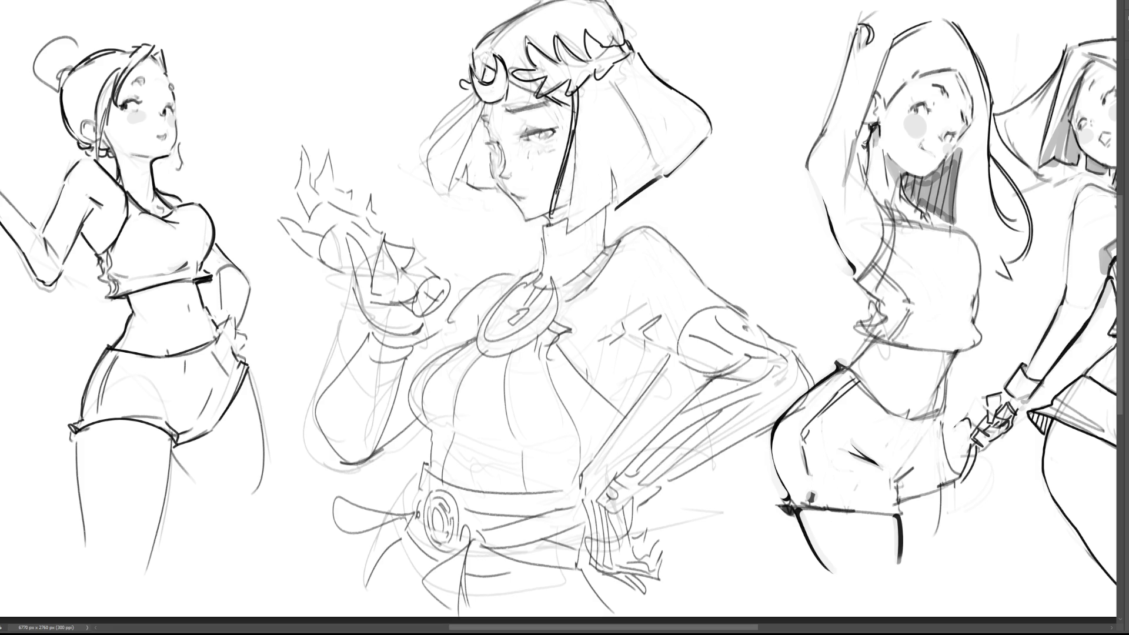
pyautogui.hotkey('ctrl', 'z')
pyautogui.hotkey('ctrl', 'z')
pyautogui.hotkey('ctrl', 'z')
pyautogui.moveTo(579, 108); pyautogui.dragTo(563, 217)
pyautogui.moveTo(570, 159); pyautogui.dragTo(563, 232)
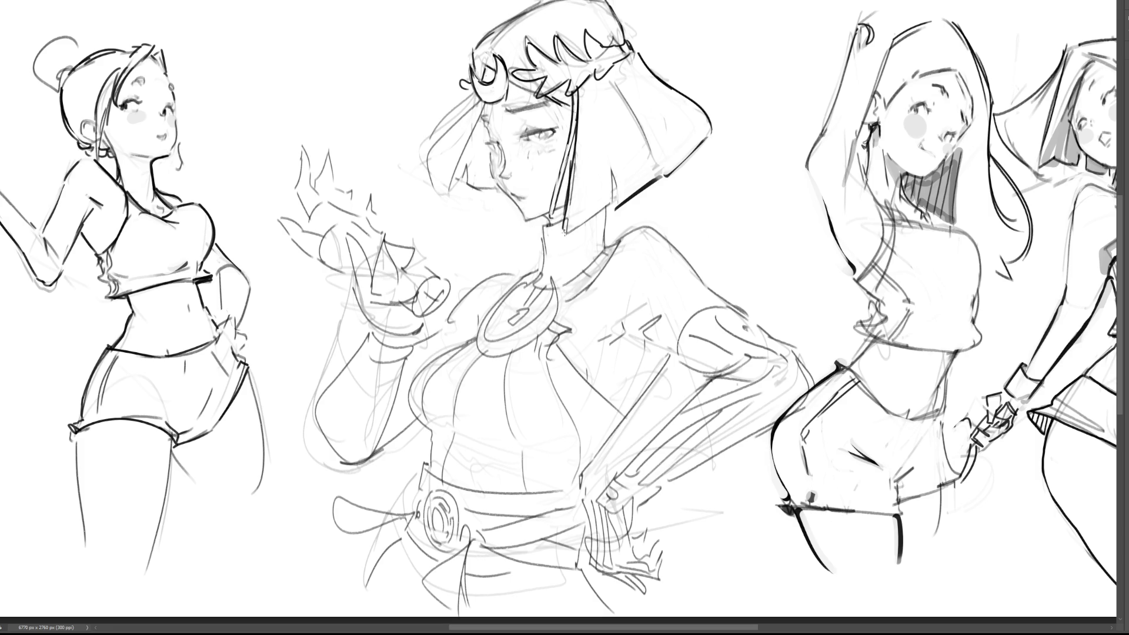
pyautogui.hotkey('ctrl', 'z')
pyautogui.hotkey('ctrl', 'y')
pyautogui.hotkey('ctrl', 'z')
pyautogui.hotkey('ctrl', 'z')
pyautogui.hotkey('ctrl', 'z')
pyautogui.hotkey('ctrl', 'z')
pyautogui.hotkey('ctrl', 'z')
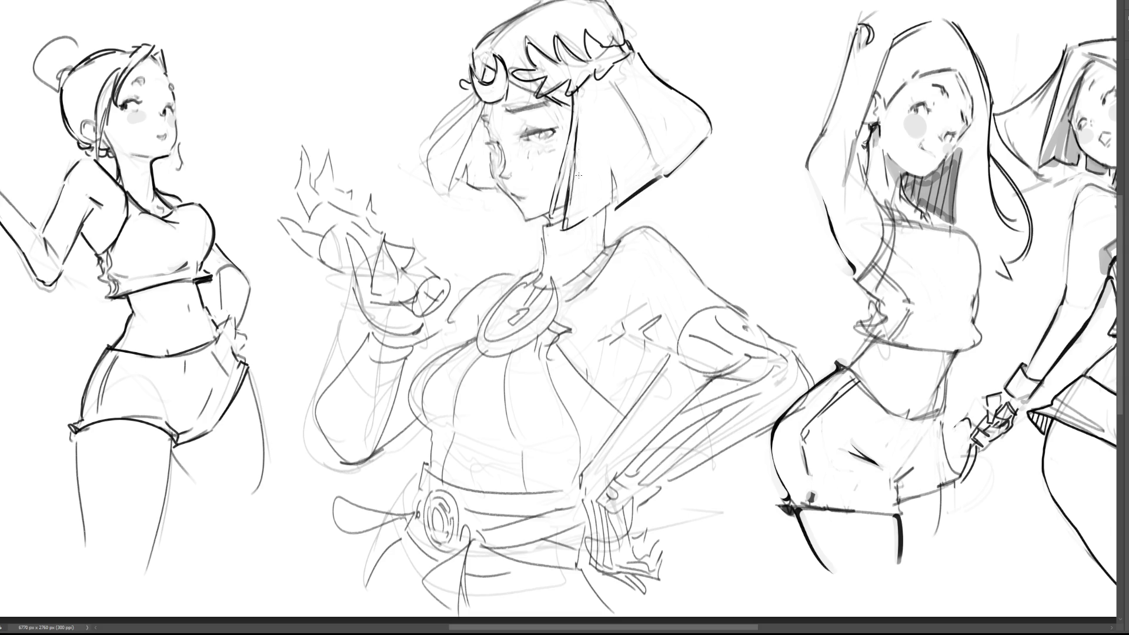
# Ink several dark hair strands on the left side of the face
pyautogui.moveTo(480, 110); pyautogui.dragTo(449, 214)
pyautogui.moveTo(480, 111); pyautogui.dragTo(448, 218)
pyautogui.moveTo(435, 157)
pyautogui.mouseDown()
pyautogui.moveTo(428, 204)
pyautogui.moveTo(440, 204)
pyautogui.mouseUp()
pyautogui.moveTo(432, 152)
pyautogui.mouseDown()
pyautogui.moveTo(489, 96)
pyautogui.moveTo(429, 142)
pyautogui.mouseUp()
pyautogui.hotkey('ctrl', 'z')
pyautogui.moveTo(469, 98); pyautogui.dragTo(427, 137)
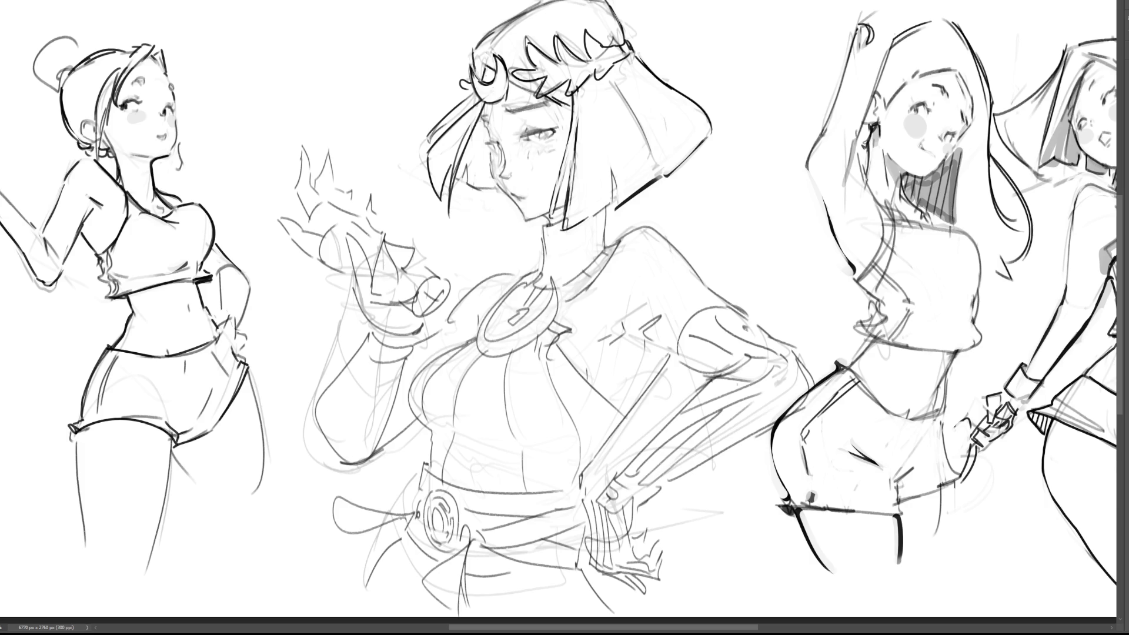
# Ink the arm line, then the eyelid, the iris and a darker, extended eyebrow
pyautogui.moveTo(675, 351); pyautogui.dragTo(634, 402)
pyautogui.hotkey('ctrl', 'z')
pyautogui.moveTo(520, 136); pyautogui.dragTo(562, 126)
pyautogui.moveTo(544, 139); pyautogui.dragTo(553, 138)
pyautogui.moveTo(505, 111); pyautogui.dragTo(555, 100)
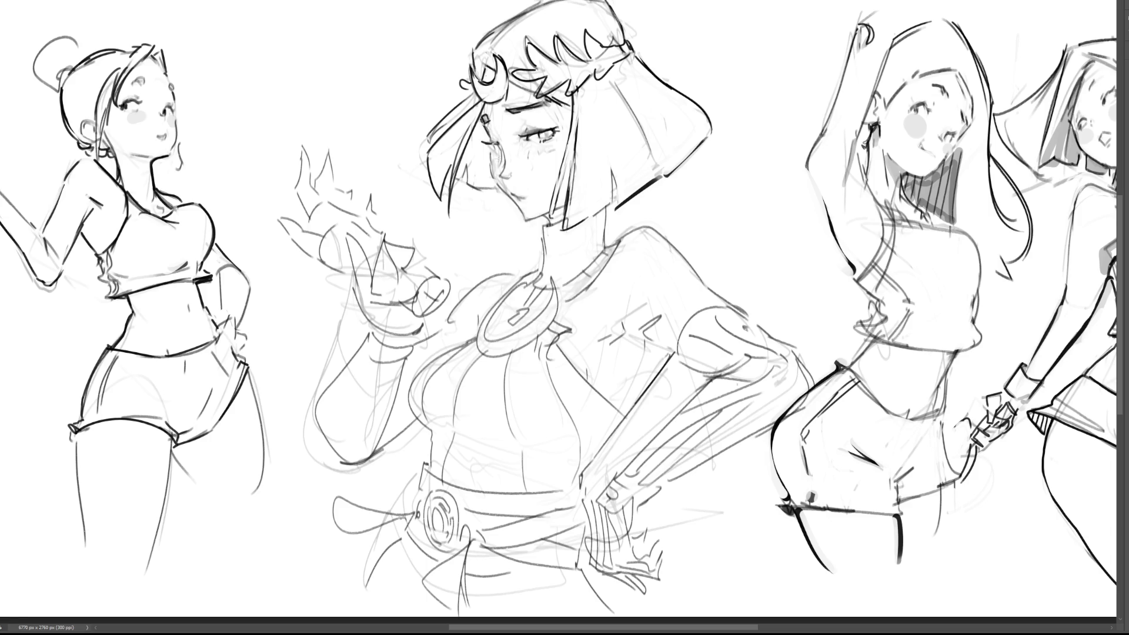
# Ink the earring and the cheek line, redrawing the cheek stroke once
pyautogui.moveTo(484, 128); pyautogui.dragTo(489, 138)
pyautogui.moveTo(490, 170); pyautogui.dragTo(496, 183)
pyautogui.hotkey('ctrl', 'z')
pyautogui.moveTo(491, 173); pyautogui.dragTo(501, 184)
# Ink the chin mark, small marks beside the eye, and the neck line under the chin
pyautogui.moveTo(513, 203)
pyautogui.mouseDown()
pyautogui.moveTo(540, 220)
pyautogui.moveTo(512, 194)
pyautogui.mouseUp()
pyautogui.moveTo(546, 141)
pyautogui.mouseDown()
pyautogui.moveTo(556, 148)
pyautogui.moveTo(555, 117)
pyautogui.mouseUp()
pyautogui.moveTo(558, 210); pyautogui.dragTo(559, 229)
pyautogui.moveTo(549, 217)
pyautogui.mouseDown()
pyautogui.moveTo(537, 232)
pyautogui.moveTo(574, 229)
pyautogui.moveTo(613, 206)
pyautogui.mouseUp()
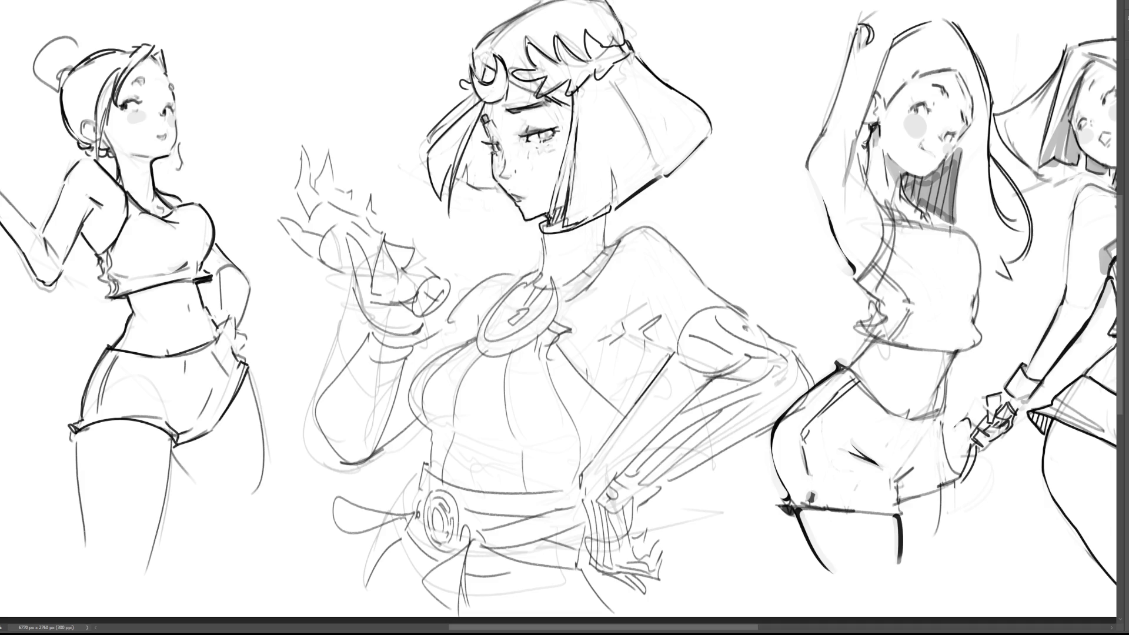
pyautogui.moveTo(544, 225); pyautogui.dragTo(564, 220)
# Ink both sides of the neck, a pendant loop below it, and the choker line
pyautogui.moveTo(605, 246); pyautogui.dragTo(604, 215)
pyautogui.moveTo(542, 232); pyautogui.dragTo(543, 268)
pyautogui.moveTo(543, 271)
pyautogui.mouseDown()
pyautogui.moveTo(540, 284)
pyautogui.moveTo(545, 271)
pyautogui.moveTo(601, 252)
pyautogui.mouseUp()
pyautogui.moveTo(552, 283); pyautogui.dragTo(608, 245)
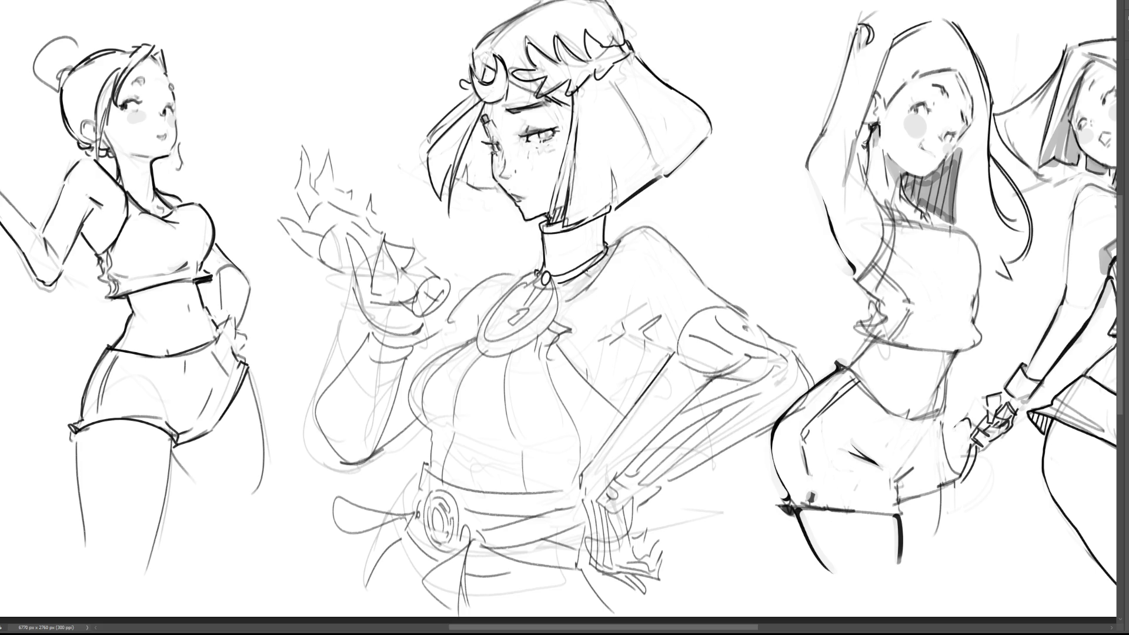
# Draw oval gems on the choker and collar edge plus a small circle under the pendant
pyautogui.moveTo(580, 274)
pyautogui.mouseDown()
pyautogui.moveTo(584, 296)
pyautogui.moveTo(609, 247)
pyautogui.moveTo(608, 263)
pyautogui.mouseUp()
pyautogui.moveTo(624, 234); pyautogui.dragTo(610, 243)
pyautogui.moveTo(523, 288)
pyautogui.mouseDown()
pyautogui.moveTo(520, 276)
pyautogui.moveTo(531, 282)
pyautogui.mouseUp()
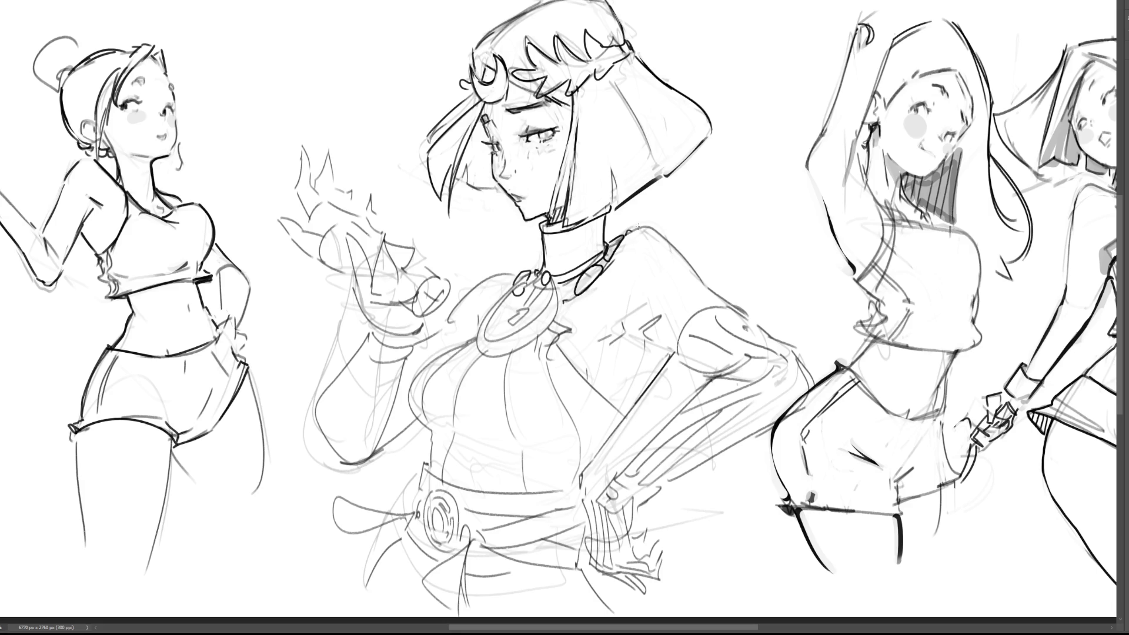
# Ink the shoulder outline and remove the stray check-shaped chest stroke
pyautogui.moveTo(630, 234)
pyautogui.mouseDown()
pyautogui.moveTo(654, 228)
pyautogui.moveTo(705, 284)
pyautogui.mouseUp()
pyautogui.moveTo(627, 320)
pyautogui.mouseDown()
pyautogui.moveTo(659, 312)
pyautogui.moveTo(657, 341)
pyautogui.moveTo(637, 337)
pyautogui.moveTo(649, 347)
pyautogui.mouseUp()
pyautogui.hotkey('ctrl', 'z')
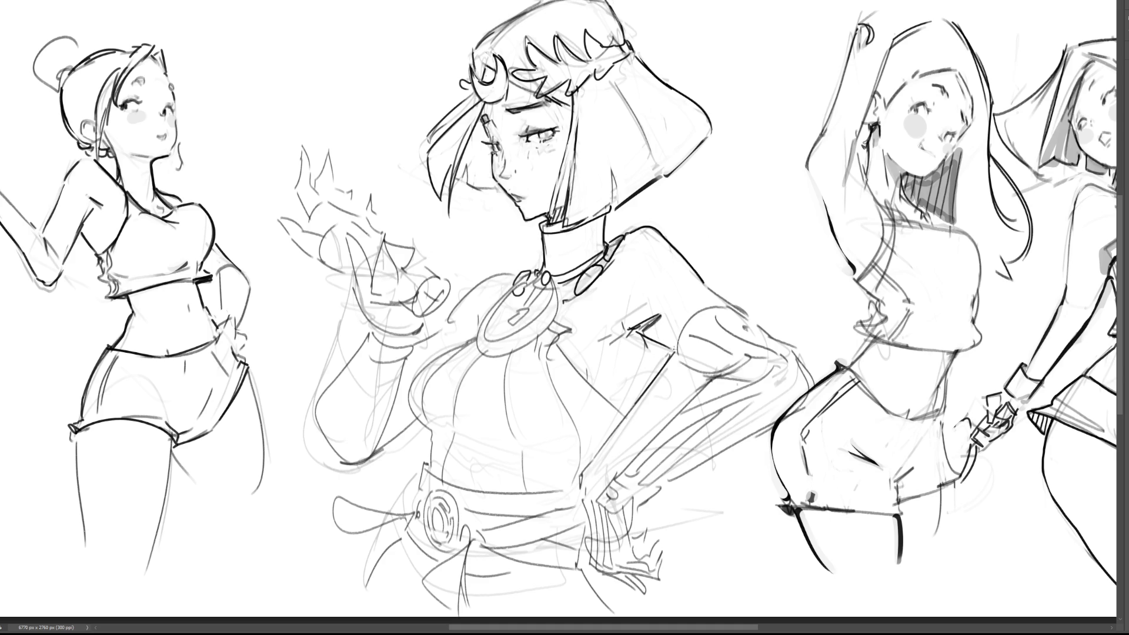
pyautogui.hotkey('ctrl', 'z')
# Ink the arm line, extend the chest line, and add light guide marks on the shoulder
pyautogui.moveTo(673, 349); pyautogui.dragTo(628, 415)
pyautogui.moveTo(626, 335); pyautogui.dragTo(616, 344)
pyautogui.moveTo(610, 276); pyautogui.dragTo(618, 292)
# Ink the medallion's right side and inner arrow, then try a crescent beside the amulet
pyautogui.moveTo(552, 284)
pyautogui.mouseDown()
pyautogui.moveTo(564, 309)
pyautogui.moveTo(552, 331)
pyautogui.moveTo(532, 348)
pyautogui.moveTo(480, 354)
pyautogui.moveTo(477, 328)
pyautogui.moveTo(516, 290)
pyautogui.moveTo(491, 337)
pyautogui.moveTo(538, 313)
pyautogui.moveTo(552, 282)
pyautogui.mouseUp()
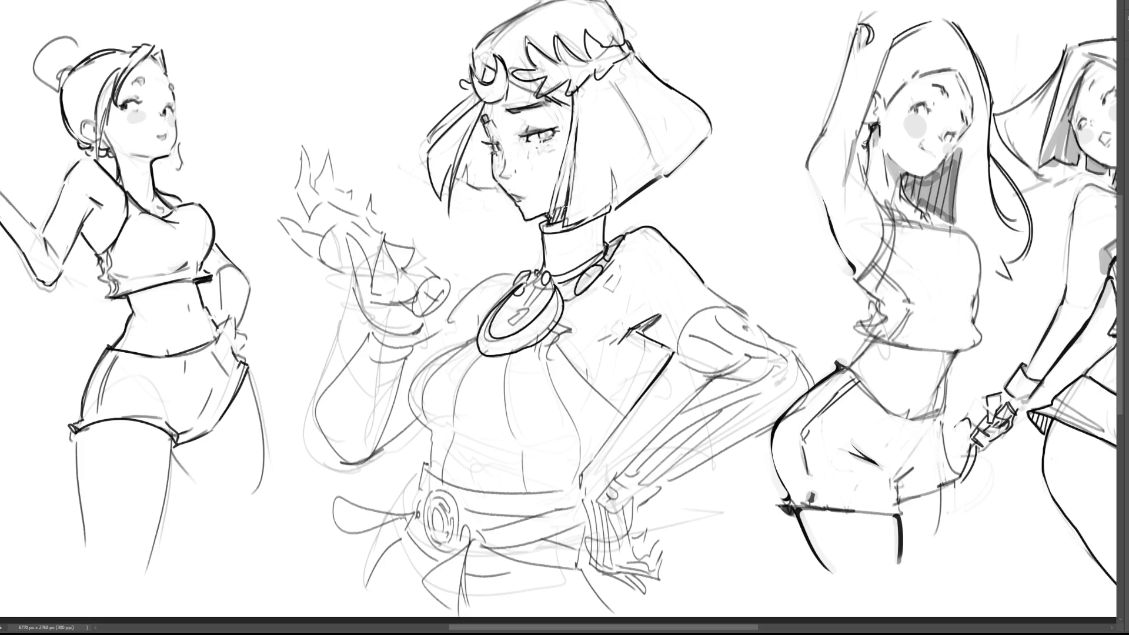
pyautogui.moveTo(511, 312)
pyautogui.mouseDown()
pyautogui.moveTo(509, 328)
pyautogui.moveTo(534, 299)
pyautogui.moveTo(514, 324)
pyautogui.mouseUp()
pyautogui.hotkey('ctrl', 'z')
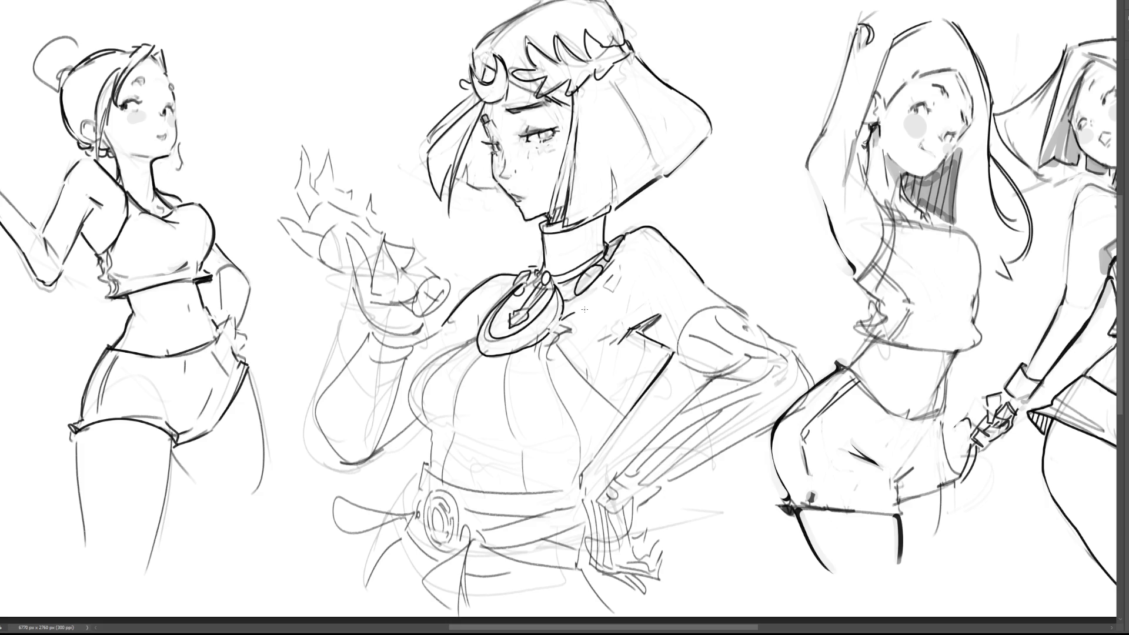
pyautogui.moveTo(588, 311)
pyautogui.mouseDown()
pyautogui.moveTo(566, 327)
pyautogui.moveTo(585, 310)
pyautogui.moveTo(571, 343)
pyautogui.moveTo(555, 346)
pyautogui.mouseUp()
# Remove the misplaced crescent, retry the amulet's left edge, and extend the waist line down-left
pyautogui.hotkey('ctrl', 'z')
pyautogui.hotkey('ctrl', 'z')
pyautogui.moveTo(475, 343)
pyautogui.mouseDown()
pyautogui.moveTo(486, 307)
pyautogui.moveTo(512, 300)
pyautogui.mouseUp()
pyautogui.hotkey('ctrl', 'z')
pyautogui.moveTo(623, 418)
pyautogui.mouseDown()
pyautogui.moveTo(581, 478)
pyautogui.moveTo(581, 503)
pyautogui.mouseUp()
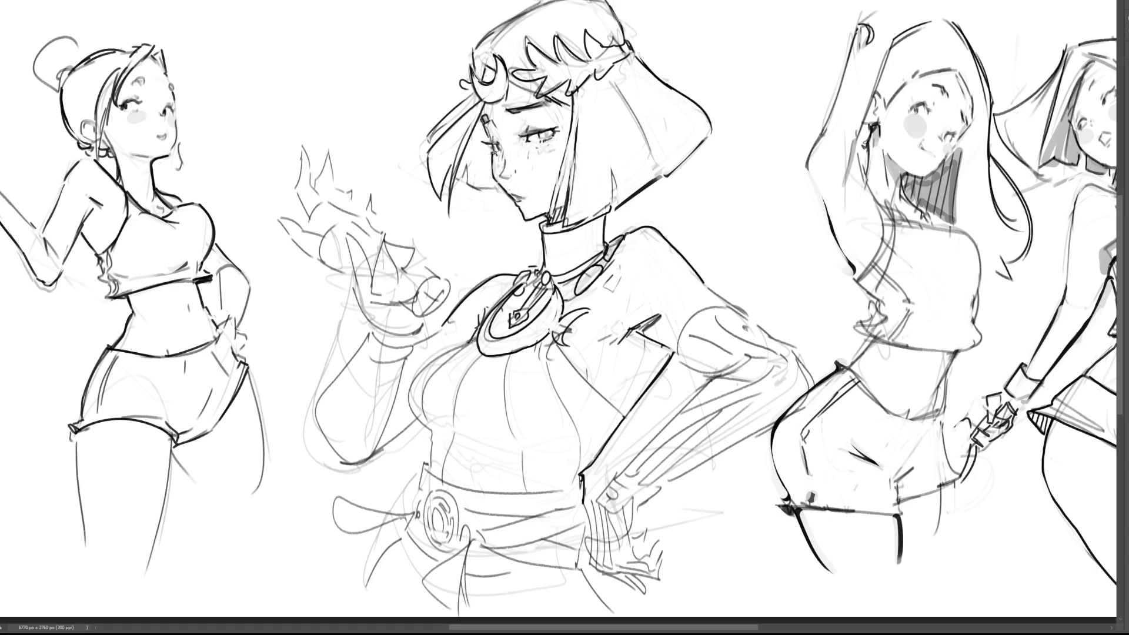
# Ink the curve of the chest, redrawing it repeatedly until it sits right
pyautogui.moveTo(475, 340)
pyautogui.mouseDown()
pyautogui.moveTo(424, 363)
pyautogui.moveTo(406, 388)
pyautogui.moveTo(434, 437)
pyautogui.moveTo(471, 346)
pyautogui.moveTo(424, 376)
pyautogui.moveTo(438, 425)
pyautogui.mouseUp()
pyautogui.hotkey('ctrl', 'z')
pyautogui.hotkey('ctrl', 'z')
pyautogui.moveTo(474, 340); pyautogui.dragTo(432, 428)
pyautogui.hotkey('ctrl', 'z')
pyautogui.moveTo(458, 344); pyautogui.dragTo(435, 425)
pyautogui.hotkey('ctrl', 'z')
pyautogui.moveTo(462, 346); pyautogui.dragTo(433, 434)
pyautogui.hotkey('ctrl', 'z')
pyautogui.moveTo(462, 346); pyautogui.dragTo(432, 432)
pyautogui.hotkey('ctrl', 'z')
pyautogui.moveTo(465, 343)
pyautogui.mouseDown()
pyautogui.moveTo(415, 422)
pyautogui.moveTo(432, 433)
pyautogui.moveTo(415, 411)
pyautogui.moveTo(430, 430)
pyautogui.mouseUp()
# Add a short tick below the chest curve and ink a vertical torso line down to the belt
pyautogui.hotkey('ctrl', 'z')
pyautogui.hotkey('ctrl', 'z')
pyautogui.hotkey('ctrl', 'z')
pyautogui.moveTo(464, 344); pyautogui.dragTo(432, 432)
pyautogui.moveTo(432, 434); pyautogui.dragTo(429, 474)
pyautogui.hotkey('ctrl', 'z')
pyautogui.moveTo(453, 438); pyautogui.dragTo(450, 473)
# Ink the torso's vertical lines and its left contour up toward the collar
pyautogui.moveTo(517, 443); pyautogui.dragTo(521, 487)
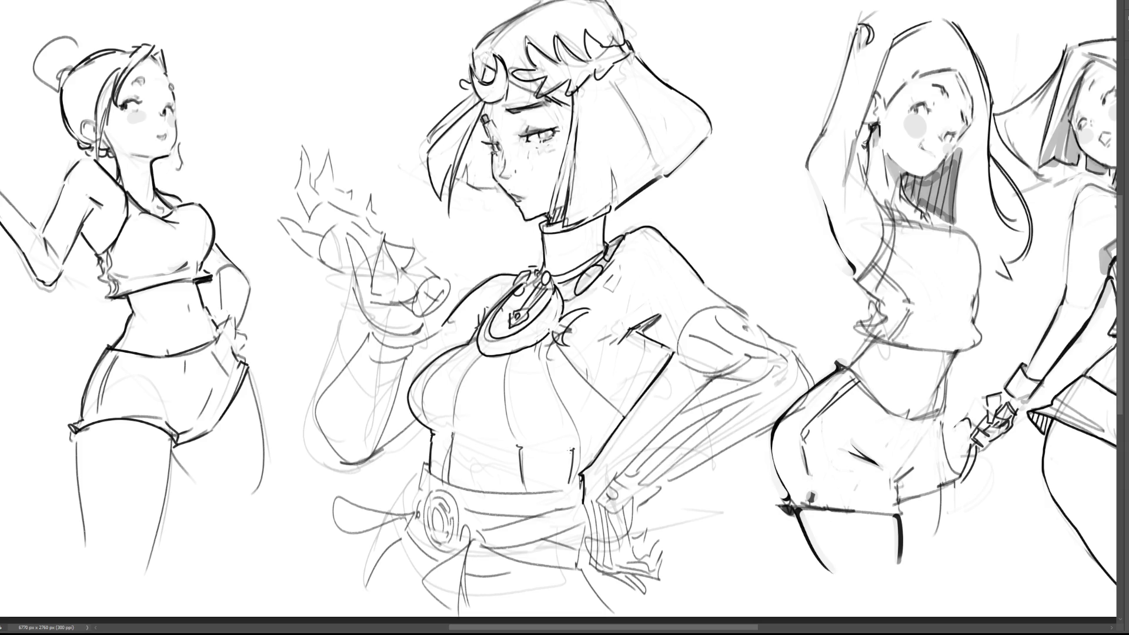
pyautogui.moveTo(454, 433); pyautogui.dragTo(451, 376)
pyautogui.moveTo(451, 436); pyautogui.dragTo(466, 358)
pyautogui.moveTo(428, 422)
pyautogui.mouseDown()
pyautogui.moveTo(417, 400)
pyautogui.moveTo(466, 347)
pyautogui.mouseUp()
pyautogui.hotkey('ctrl', 'z')
pyautogui.moveTo(415, 416); pyautogui.dragTo(464, 348)
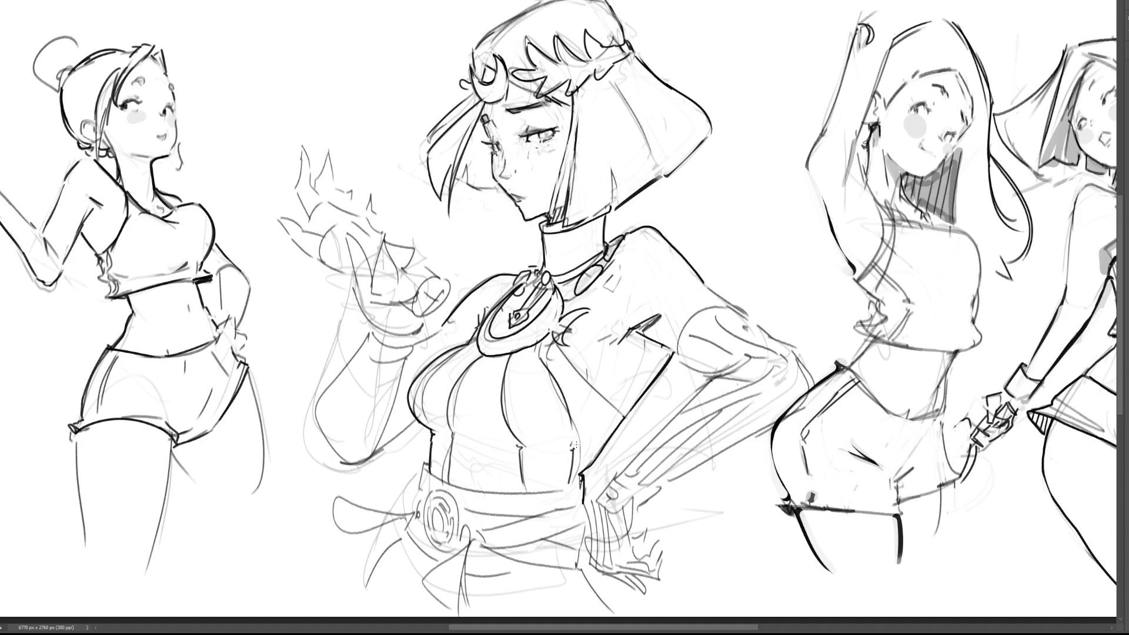
# Ink the diagonal torso line and the belt's top, left corner, right and lower edges
pyautogui.moveTo(580, 471); pyautogui.dragTo(623, 413)
pyautogui.moveTo(565, 485); pyautogui.dragTo(580, 477)
pyautogui.moveTo(424, 464)
pyautogui.mouseDown()
pyautogui.moveTo(442, 482)
pyautogui.moveTo(517, 497)
pyautogui.moveTo(570, 480)
pyautogui.mouseUp()
pyautogui.moveTo(499, 476); pyautogui.dragTo(509, 466)
pyautogui.hotkey('ctrl', 'z')
pyautogui.hotkey('ctrl', 'z')
pyautogui.moveTo(425, 471)
pyautogui.mouseDown()
pyautogui.moveTo(473, 488)
pyautogui.moveTo(559, 487)
pyautogui.mouseUp()
pyautogui.moveTo(421, 464); pyautogui.dragTo(419, 492)
pyautogui.moveTo(581, 486); pyautogui.dragTo(585, 516)
pyautogui.moveTo(474, 512)
pyautogui.mouseDown()
pyautogui.moveTo(538, 516)
pyautogui.moveTo(461, 542)
pyautogui.moveTo(532, 518)
pyautogui.mouseUp()
pyautogui.moveTo(560, 532); pyautogui.dragTo(581, 525)
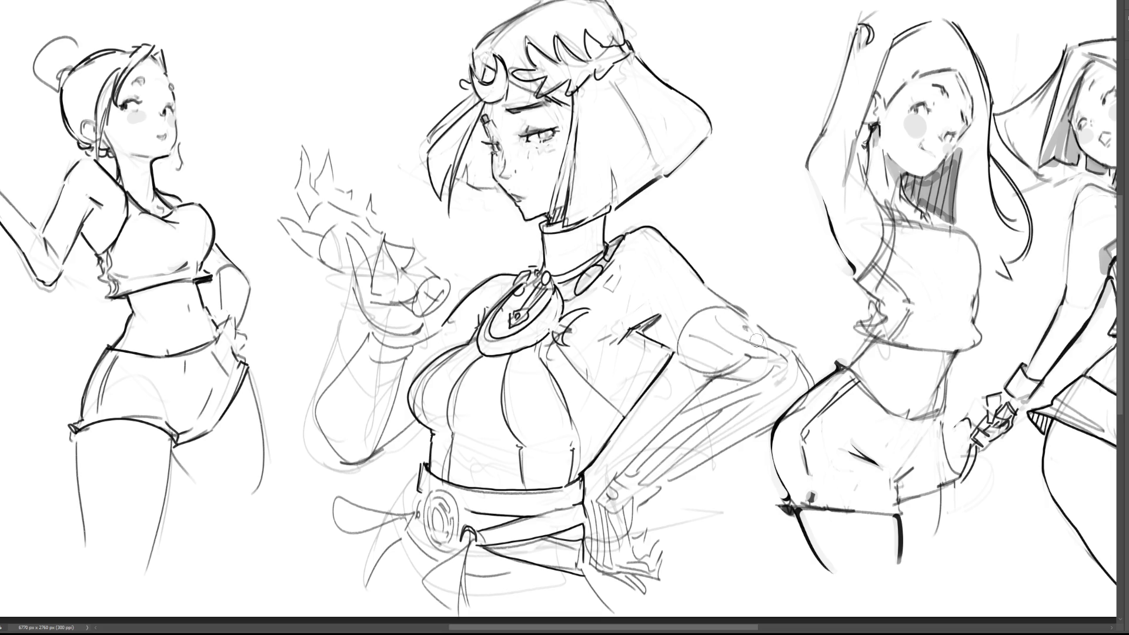
# Add light strokes at the heroine's elbow and hand, then free-transform the selected arm
pyautogui.moveTo(736, 389); pyautogui.dragTo(768, 375)
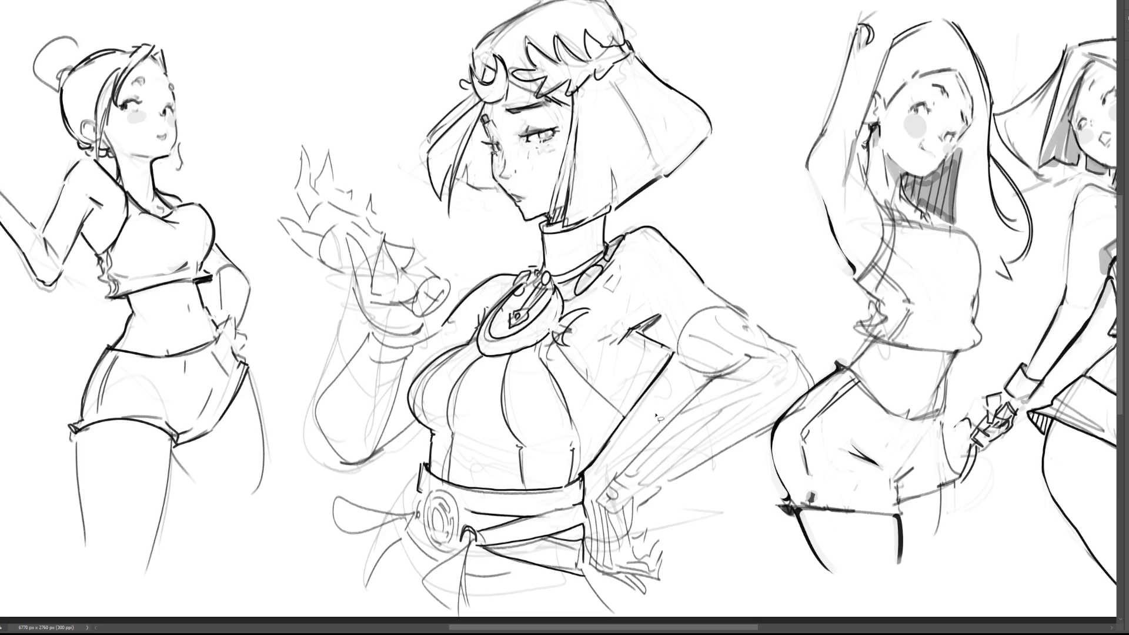
pyautogui.moveTo(639, 509)
pyautogui.mouseDown()
pyautogui.moveTo(659, 489)
pyautogui.moveTo(820, 421)
pyautogui.moveTo(826, 332)
pyautogui.moveTo(705, 383)
pyautogui.moveTo(791, 346)
pyautogui.moveTo(789, 333)
pyautogui.moveTo(751, 350)
pyautogui.moveTo(764, 369)
pyautogui.mouseUp()
pyautogui.hotkey('ctrl', 't')
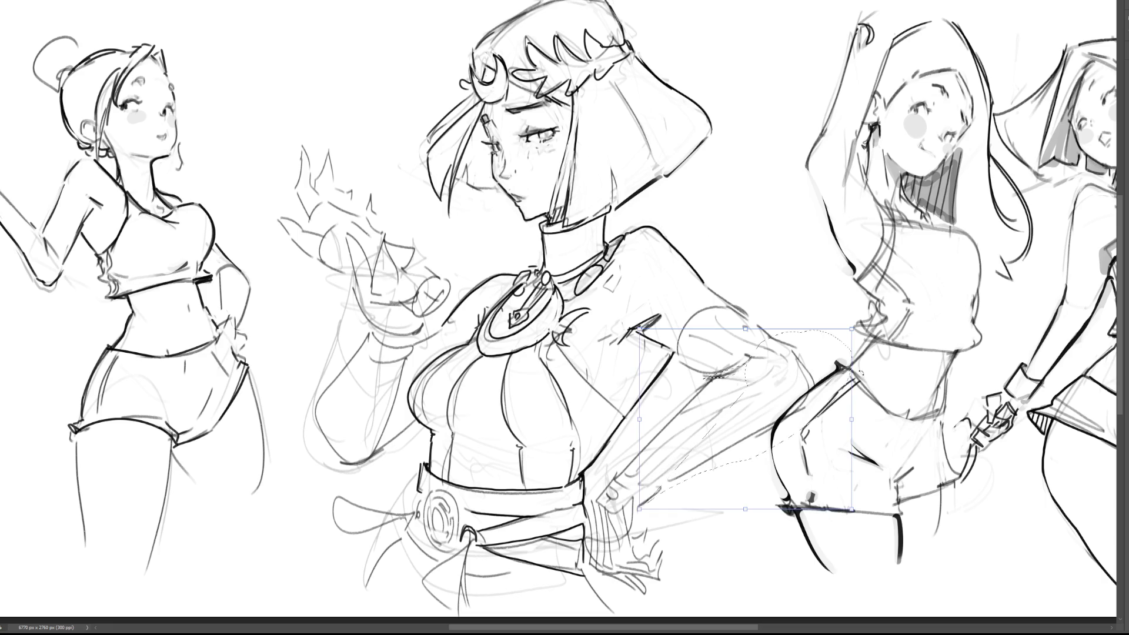
# Rotate the arm slightly clockwise, then reselect another arm part and reposition it
pyautogui.moveTo(860, 412)
pyautogui.mouseDown()
pyautogui.moveTo(859, 421)
pyautogui.moveTo(814, 399)
pyautogui.mouseUp()
pyautogui.press('Return')
pyautogui.moveTo(778, 422)
pyautogui.mouseDown()
pyautogui.moveTo(754, 380)
pyautogui.moveTo(633, 444)
pyautogui.moveTo(614, 477)
pyautogui.moveTo(636, 513)
pyautogui.moveTo(818, 494)
pyautogui.mouseUp()
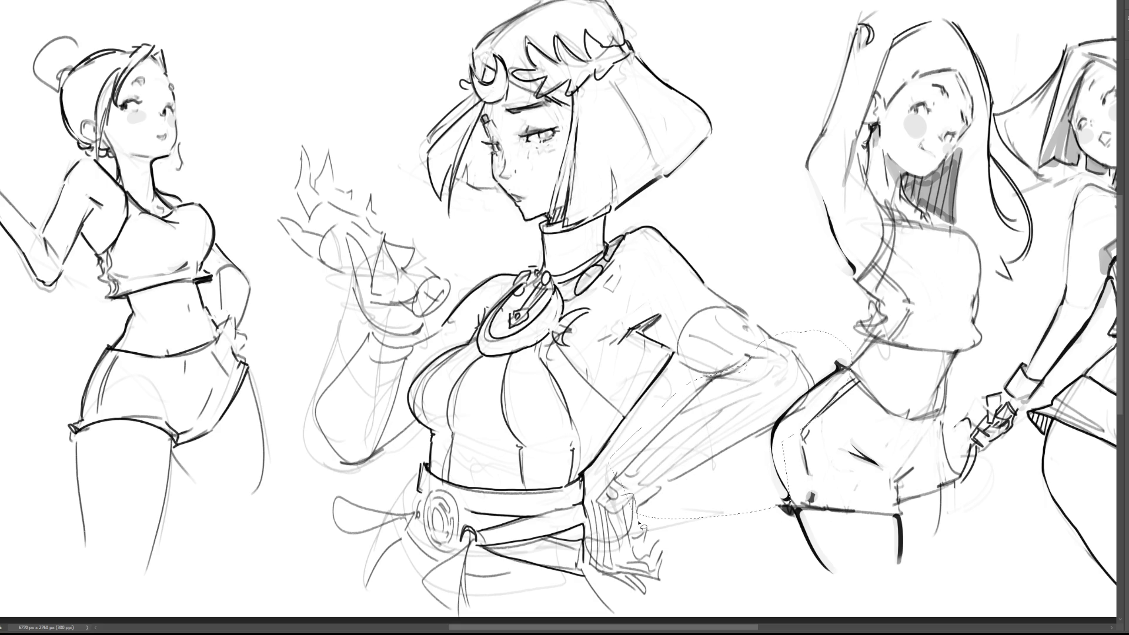
pyautogui.hotkey('ctrl', 't')
pyautogui.moveTo(999, 366); pyautogui.dragTo(994, 395)
pyautogui.moveTo(765, 393); pyautogui.dragTo(769, 399)
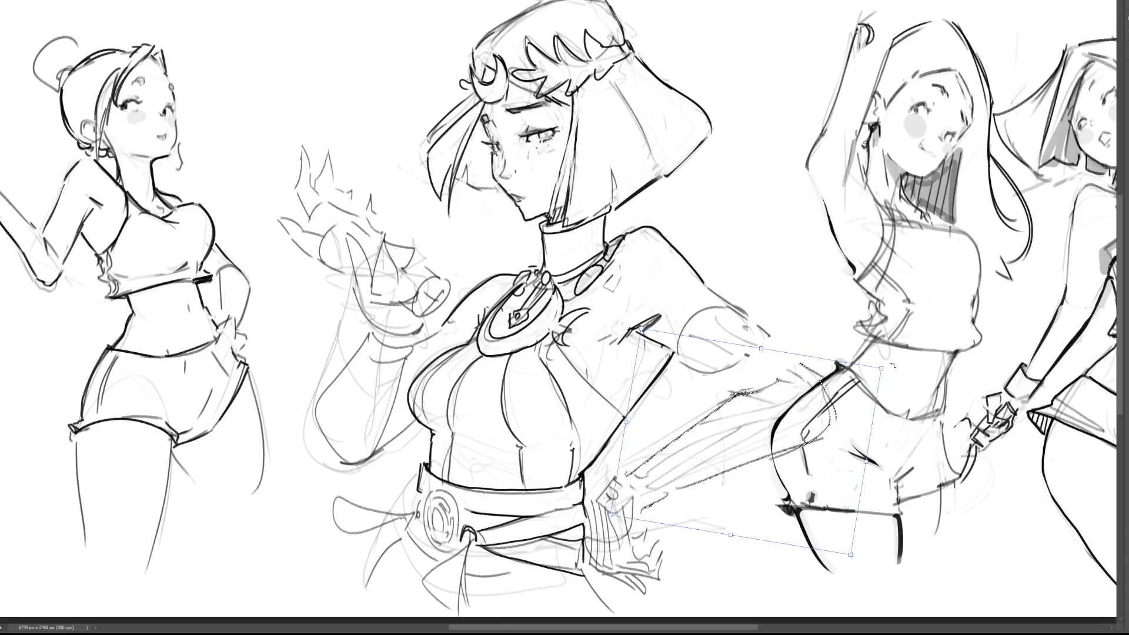
pyautogui.moveTo(893, 365); pyautogui.dragTo(887, 361)
pyautogui.moveTo(762, 404); pyautogui.dragTo(760, 399)
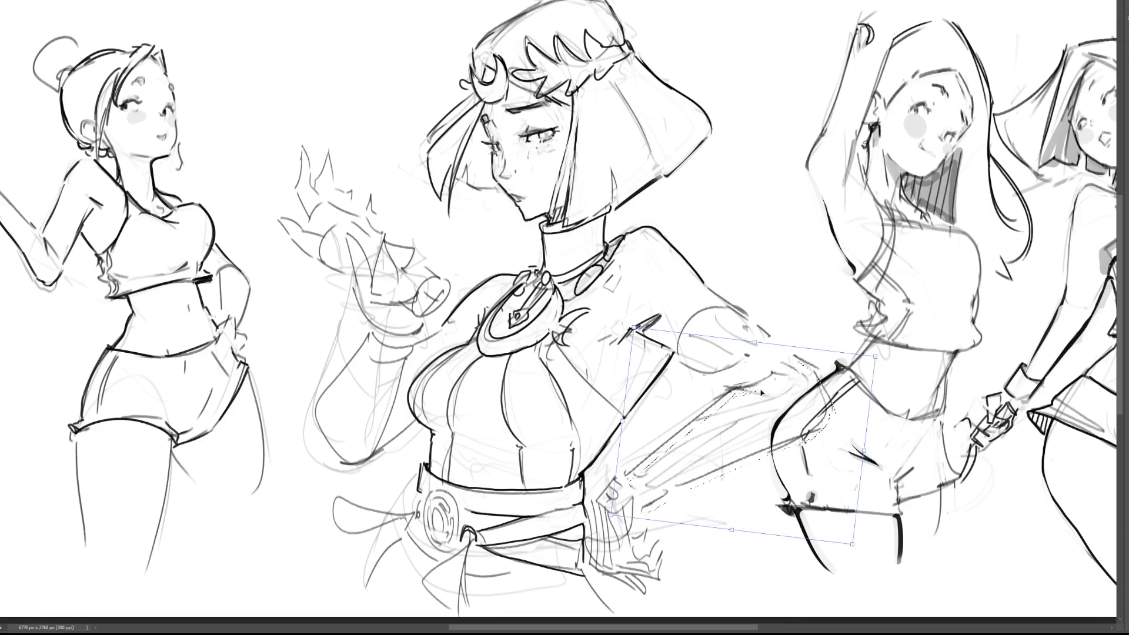
pyautogui.press('Return')
# Rotate and move the small upper-arm strokes into place
pyautogui.moveTo(654, 305)
pyautogui.mouseDown()
pyautogui.moveTo(611, 367)
pyautogui.moveTo(659, 356)
pyautogui.moveTo(677, 322)
pyautogui.moveTo(670, 330)
pyautogui.mouseUp()
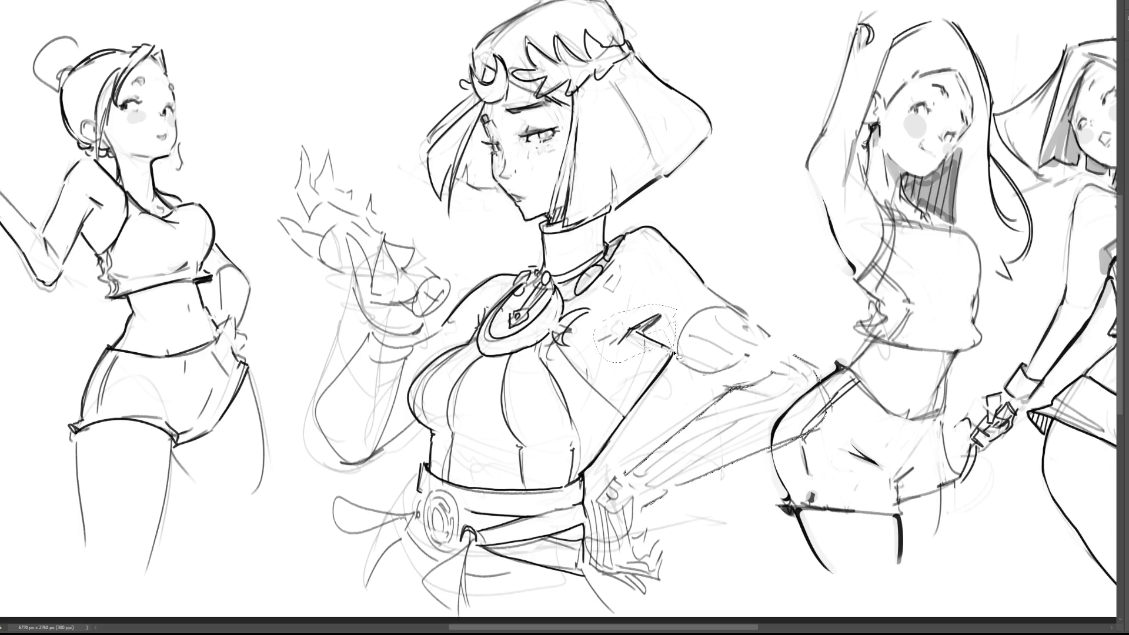
pyautogui.hotkey('ctrl', 't')
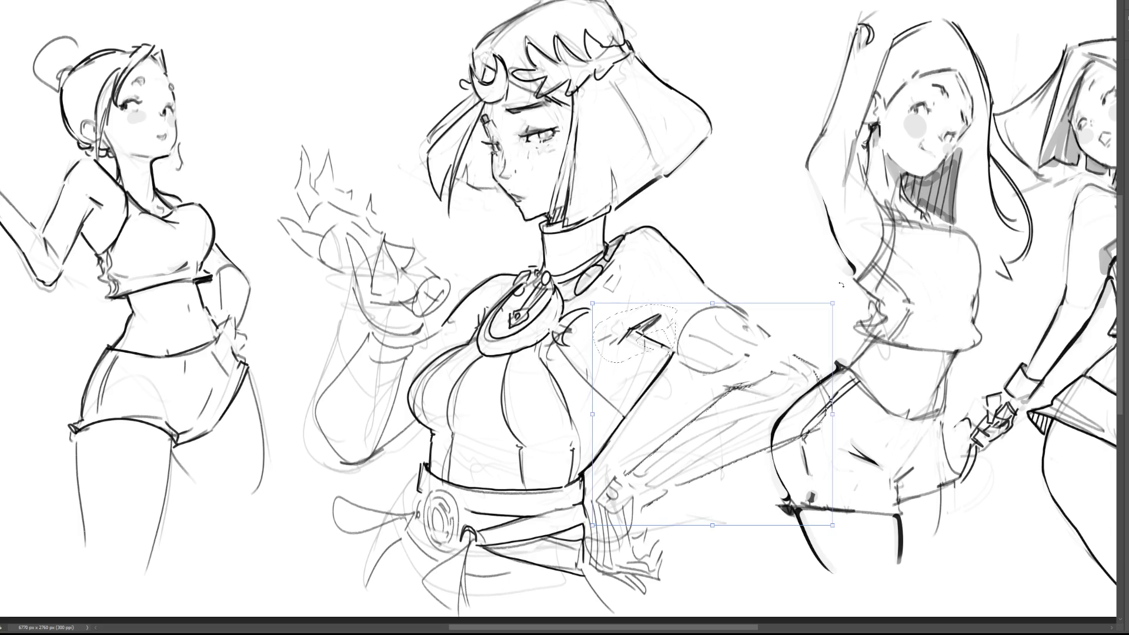
pyautogui.press('Return')
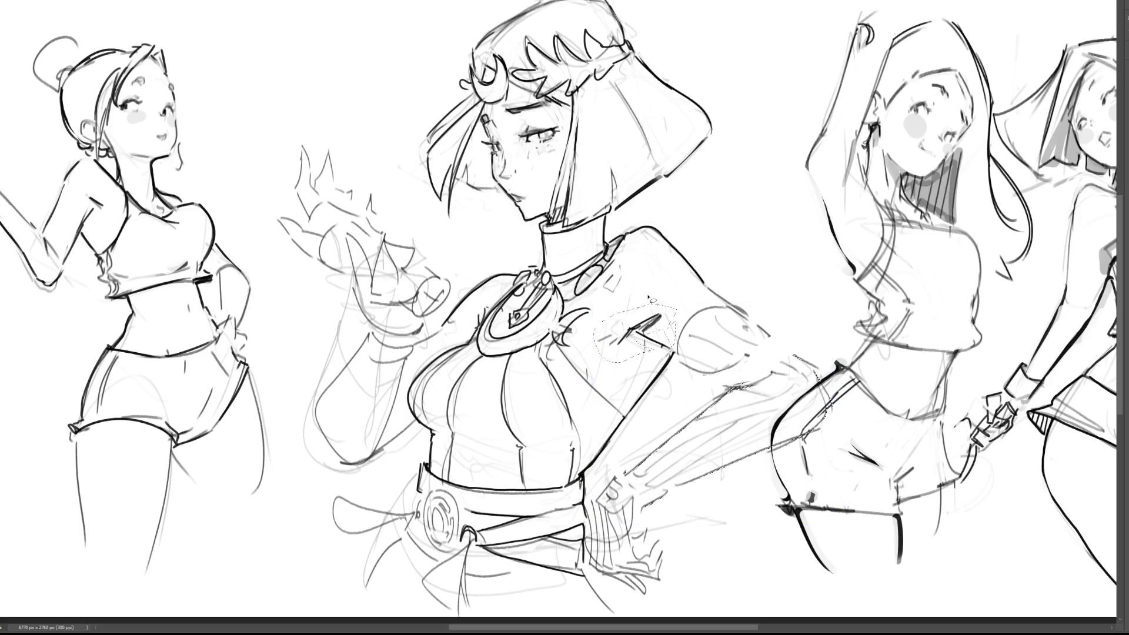
pyautogui.moveTo(661, 307)
pyautogui.mouseDown()
pyautogui.moveTo(594, 348)
pyautogui.moveTo(644, 356)
pyautogui.moveTo(670, 308)
pyautogui.mouseUp()
pyautogui.hotkey('ctrl', 't')
pyautogui.moveTo(594, 352)
pyautogui.mouseDown()
pyautogui.moveTo(614, 318)
pyautogui.moveTo(644, 314)
pyautogui.mouseUp()
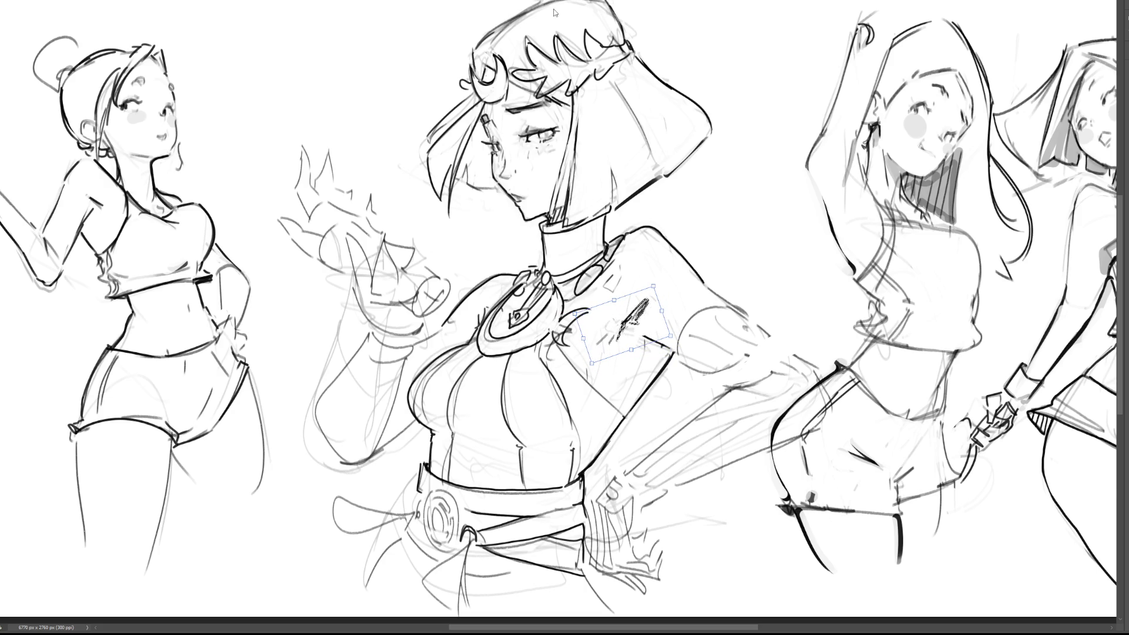
pyautogui.press('Return')
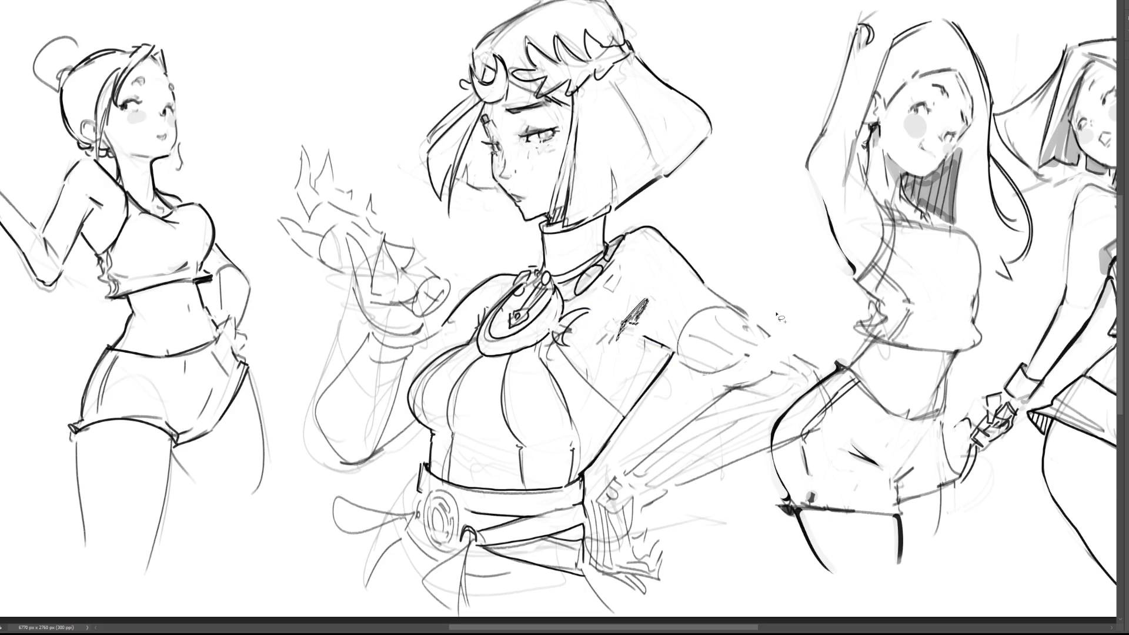
# Move and tilt the shoulder stroke and rough arm strokes, then sketch short lines on the flame hand
pyautogui.moveTo(784, 316)
pyautogui.mouseDown()
pyautogui.moveTo(725, 286)
pyautogui.moveTo(658, 318)
pyautogui.moveTo(683, 377)
pyautogui.moveTo(756, 370)
pyautogui.moveTo(774, 340)
pyautogui.moveTo(734, 335)
pyautogui.moveTo(705, 348)
pyautogui.mouseUp()
pyautogui.hotkey('ctrl', 't')
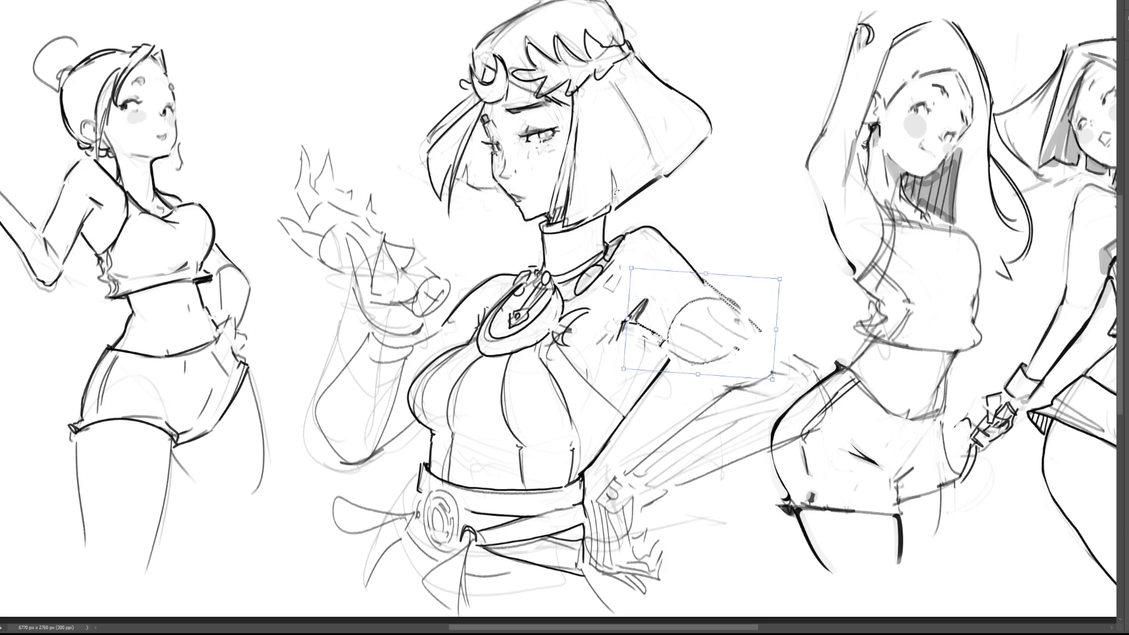
pyautogui.press('Return')
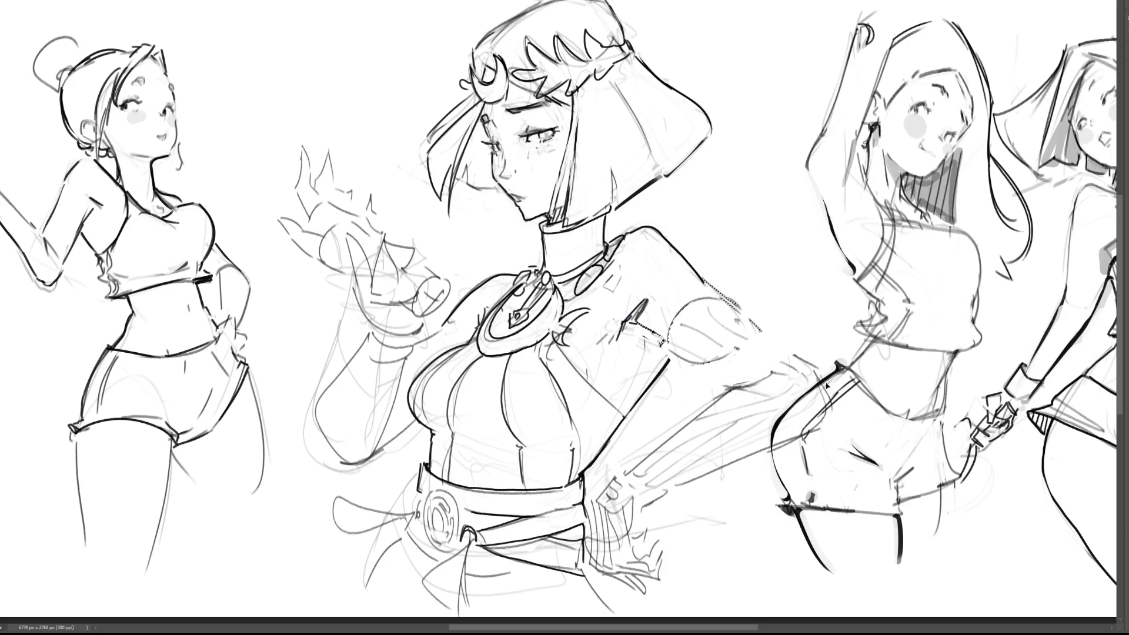
pyautogui.moveTo(838, 411)
pyautogui.mouseDown()
pyautogui.moveTo(838, 327)
pyautogui.moveTo(684, 392)
pyautogui.moveTo(614, 460)
pyautogui.moveTo(626, 494)
pyautogui.moveTo(671, 490)
pyautogui.moveTo(647, 513)
pyautogui.moveTo(841, 414)
pyautogui.moveTo(781, 381)
pyautogui.mouseUp()
pyautogui.hotkey('ctrl', 't')
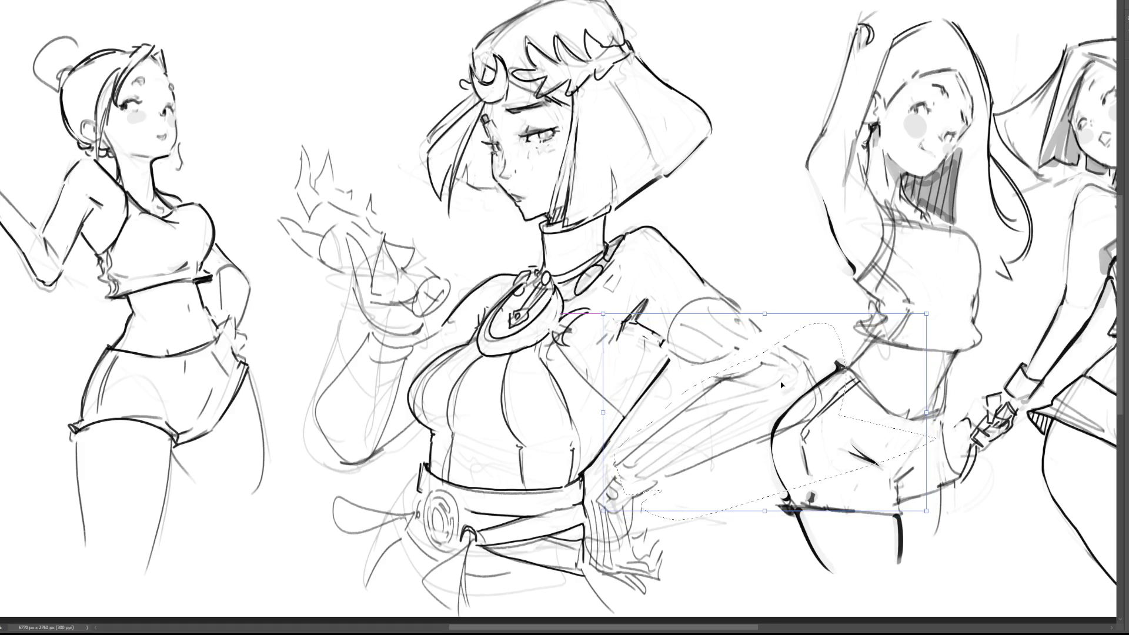
pyautogui.press('Return')
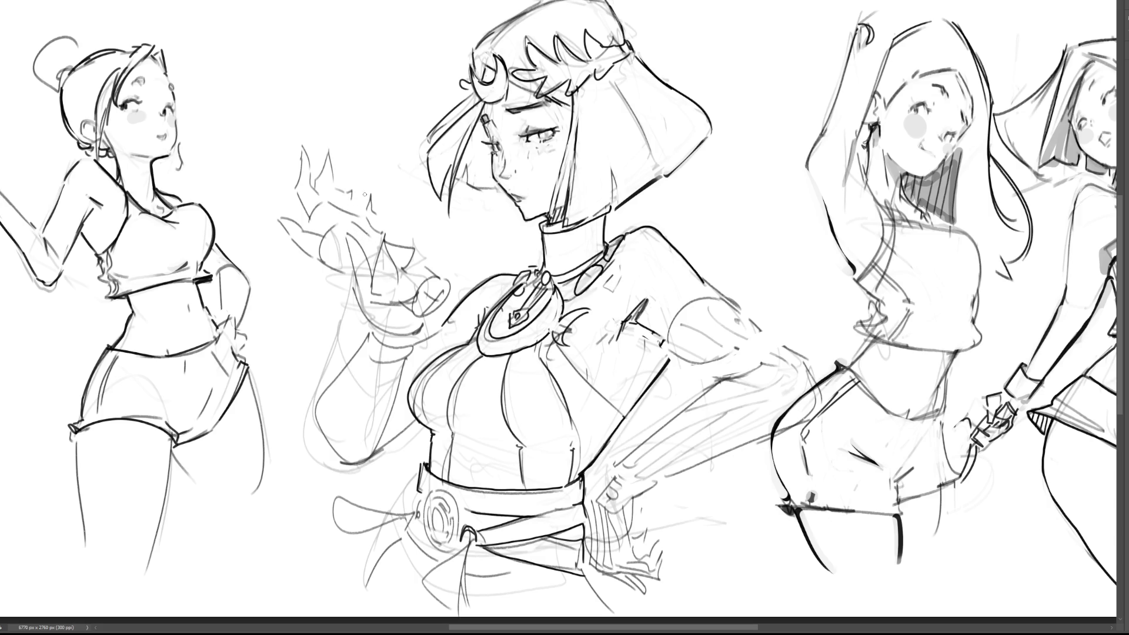
pyautogui.moveTo(357, 220); pyautogui.dragTo(348, 239)
pyautogui.moveTo(367, 220); pyautogui.dragTo(375, 233)
# Ink the flame hand's left edge, contour, fingers and bottom edge
pyautogui.hotkey('ctrl', 'z')
pyautogui.hotkey('ctrl', 'z')
pyautogui.moveTo(362, 305)
pyautogui.mouseDown()
pyautogui.moveTo(349, 248)
pyautogui.moveTo(363, 255)
pyautogui.mouseUp()
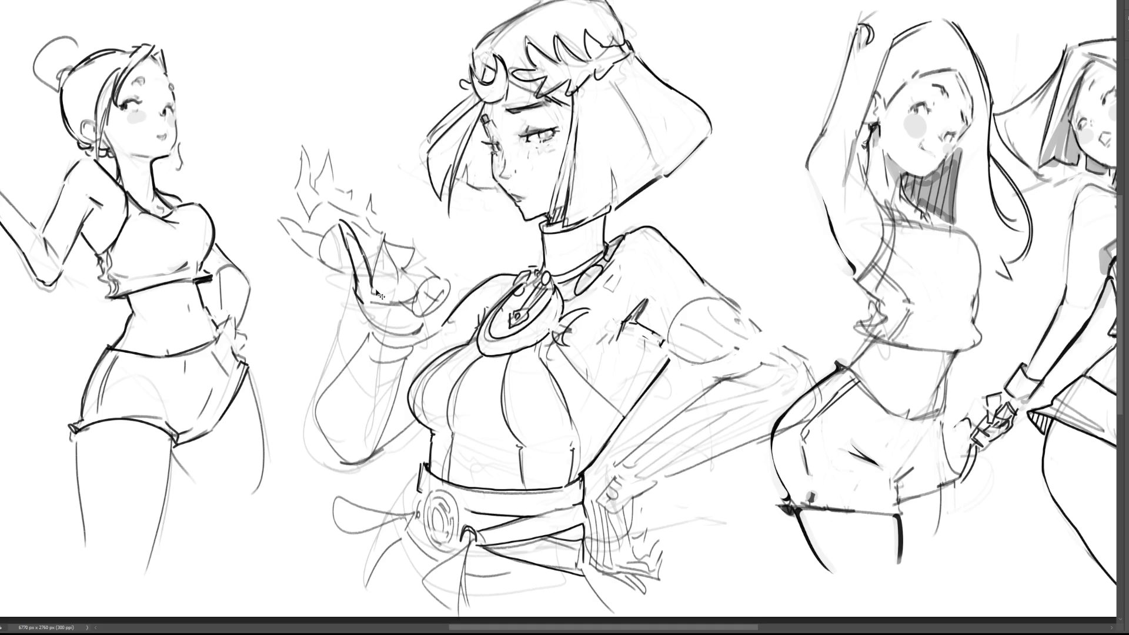
pyautogui.moveTo(359, 254)
pyautogui.mouseDown()
pyautogui.moveTo(374, 283)
pyautogui.moveTo(376, 246)
pyautogui.moveTo(415, 253)
pyautogui.moveTo(391, 296)
pyautogui.moveTo(412, 264)
pyautogui.moveTo(429, 272)
pyautogui.moveTo(402, 301)
pyautogui.moveTo(439, 273)
pyautogui.moveTo(427, 266)
pyautogui.moveTo(407, 286)
pyautogui.moveTo(405, 310)
pyautogui.mouseUp()
pyautogui.hotkey('ctrl', 'z')
pyautogui.hotkey('ctrl', 'z')
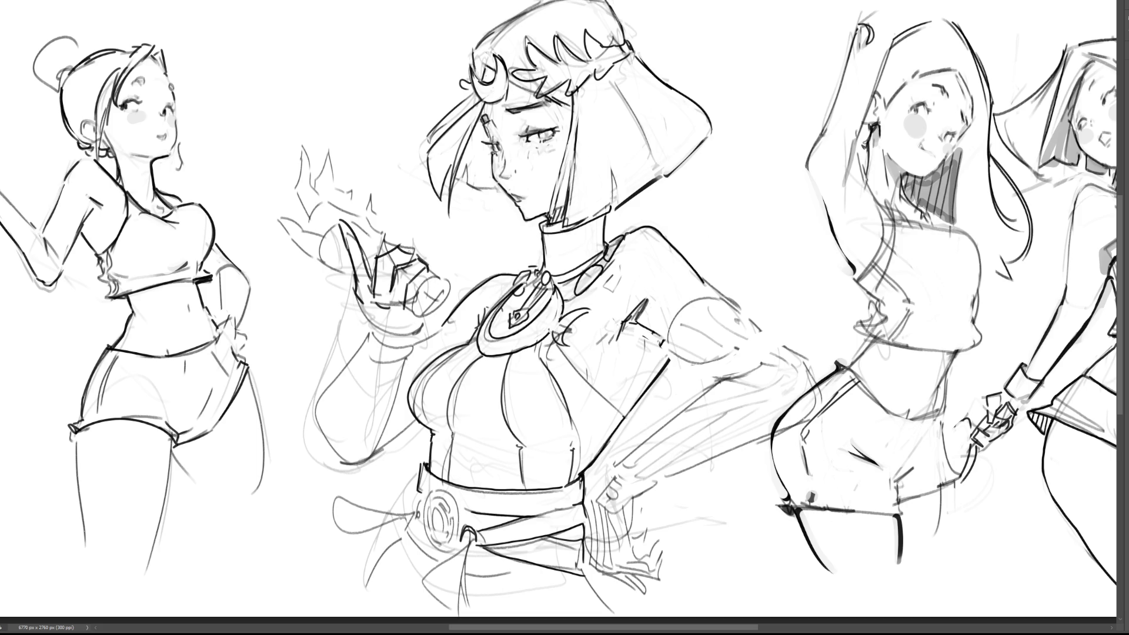
pyautogui.moveTo(419, 277)
pyautogui.mouseDown()
pyautogui.moveTo(430, 281)
pyautogui.moveTo(410, 294)
pyautogui.moveTo(418, 316)
pyautogui.moveTo(403, 311)
pyautogui.moveTo(426, 332)
pyautogui.mouseUp()
pyautogui.moveTo(361, 305); pyautogui.dragTo(414, 336)
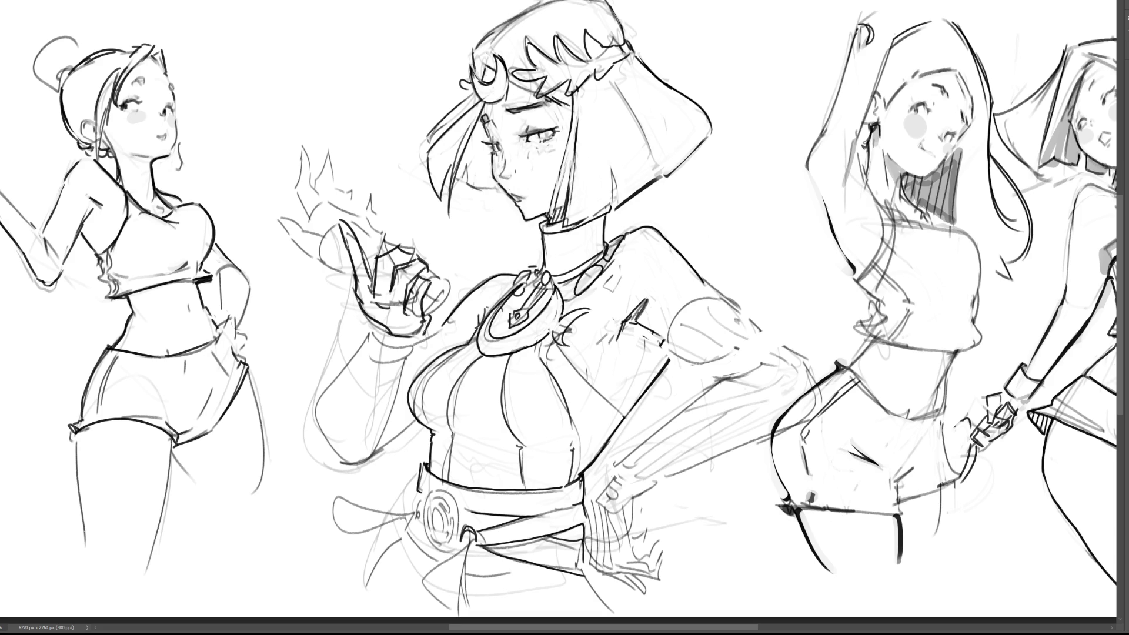
# Soften the finger and palm lines, detail the round object, and ink the cuff and forearm edge
pyautogui.moveTo(420, 287); pyautogui.dragTo(409, 311)
pyautogui.moveTo(390, 305)
pyautogui.mouseDown()
pyautogui.moveTo(379, 308)
pyautogui.moveTo(410, 324)
pyautogui.mouseUp()
pyautogui.moveTo(422, 276); pyautogui.dragTo(442, 322)
pyautogui.moveTo(430, 292)
pyautogui.mouseDown()
pyautogui.moveTo(442, 306)
pyautogui.moveTo(443, 289)
pyautogui.moveTo(444, 305)
pyautogui.moveTo(450, 273)
pyautogui.mouseUp()
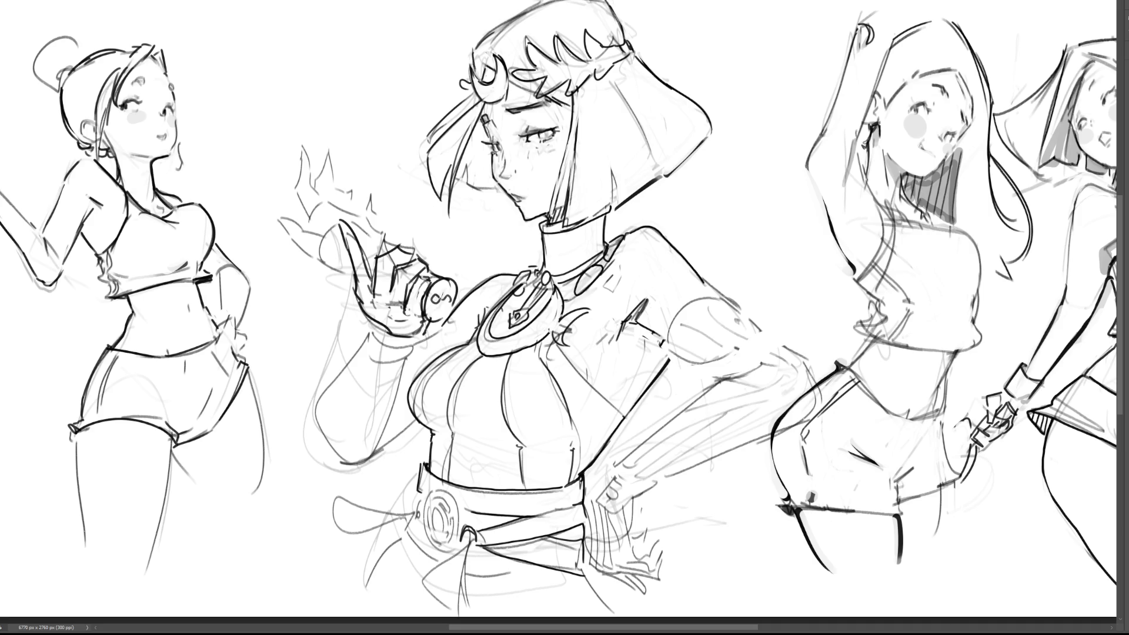
pyautogui.moveTo(376, 324); pyautogui.dragTo(421, 345)
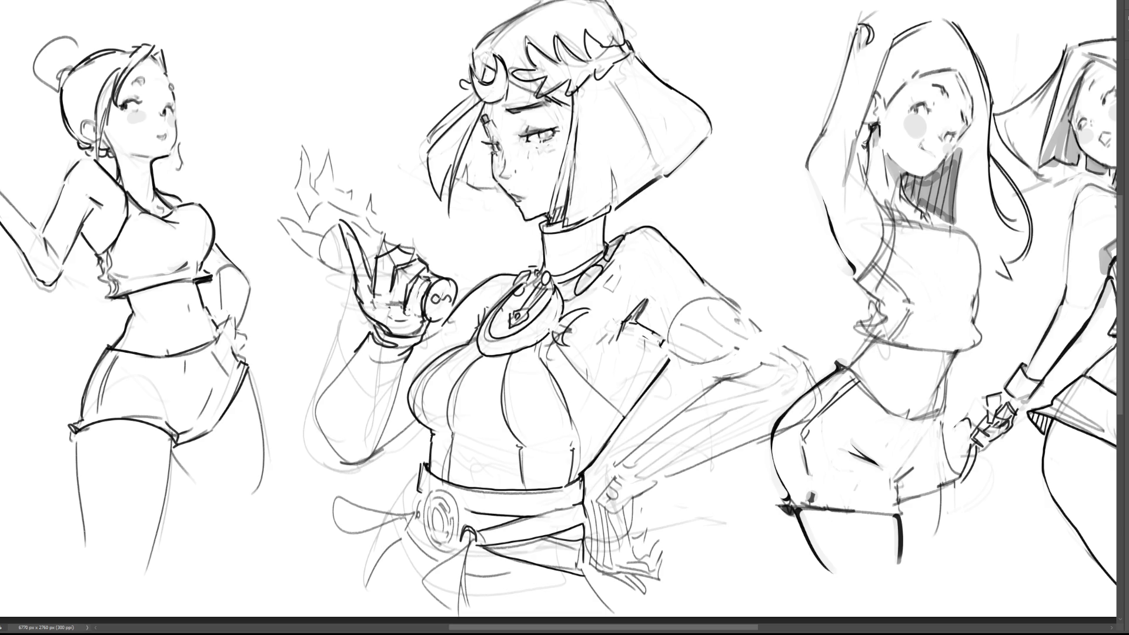
pyautogui.moveTo(365, 351)
pyautogui.mouseDown()
pyautogui.moveTo(324, 393)
pyautogui.moveTo(333, 444)
pyautogui.mouseUp()
# Ink the forearm's right edge, its band lines, the elbow contour and a wrist-cuff line
pyautogui.moveTo(338, 445)
pyautogui.mouseDown()
pyautogui.moveTo(387, 437)
pyautogui.moveTo(348, 425)
pyautogui.moveTo(353, 441)
pyautogui.moveTo(390, 419)
pyautogui.mouseUp()
pyautogui.hotkey('ctrl', 'z')
pyautogui.hotkey('ctrl', 'z')
pyautogui.moveTo(407, 359); pyautogui.dragTo(385, 433)
pyautogui.moveTo(333, 369); pyautogui.dragTo(399, 402)
pyautogui.moveTo(371, 337)
pyautogui.mouseDown()
pyautogui.moveTo(363, 379)
pyautogui.moveTo(386, 409)
pyautogui.mouseUp()
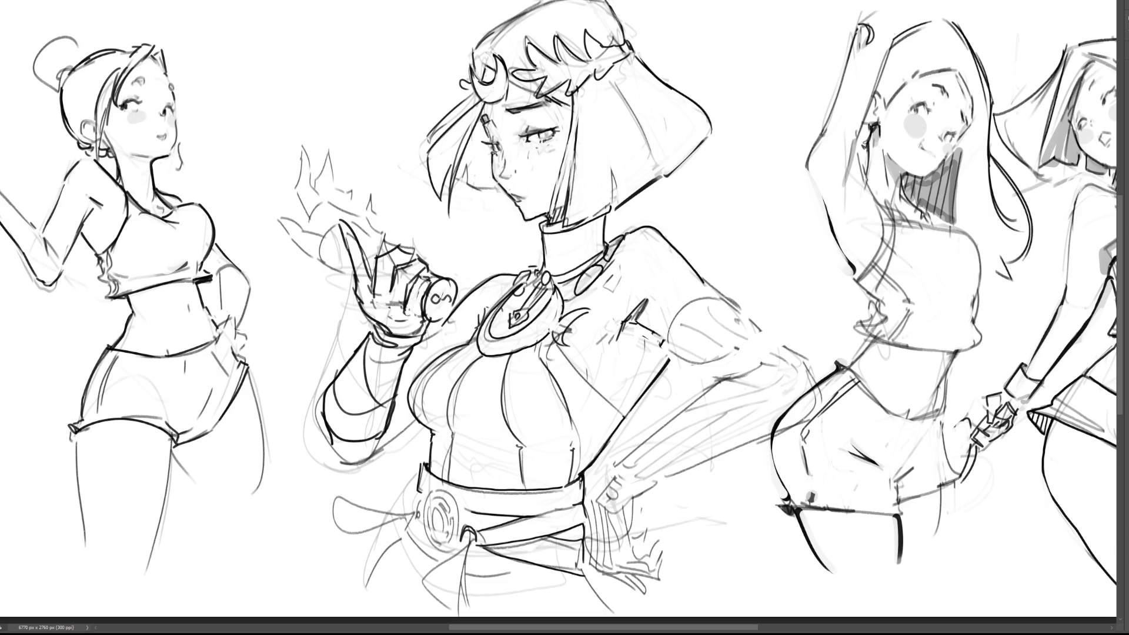
pyautogui.moveTo(325, 390)
pyautogui.mouseDown()
pyautogui.moveTo(316, 412)
pyautogui.moveTo(338, 454)
pyautogui.moveTo(369, 462)
pyautogui.moveTo(414, 423)
pyautogui.mouseUp()
pyautogui.moveTo(414, 346); pyautogui.dragTo(436, 330)
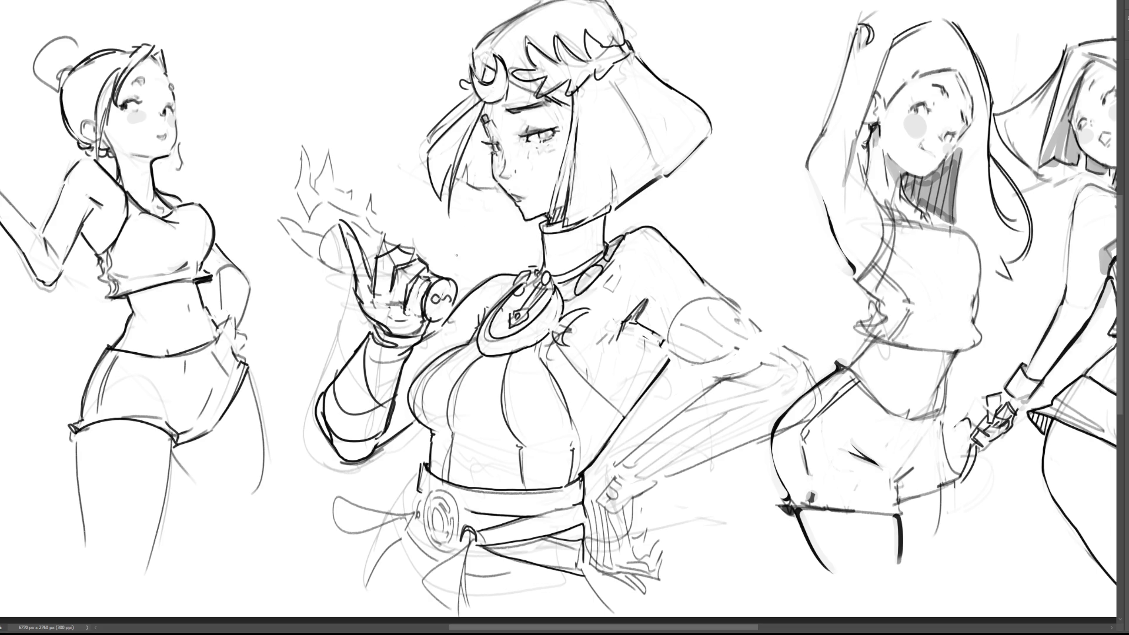
pyautogui.hotkey('ctrl', 'z')
pyautogui.moveTo(435, 328)
pyautogui.mouseDown()
pyautogui.moveTo(467, 325)
pyautogui.moveTo(429, 334)
pyautogui.moveTo(419, 364)
pyautogui.moveTo(445, 352)
pyautogui.mouseUp()
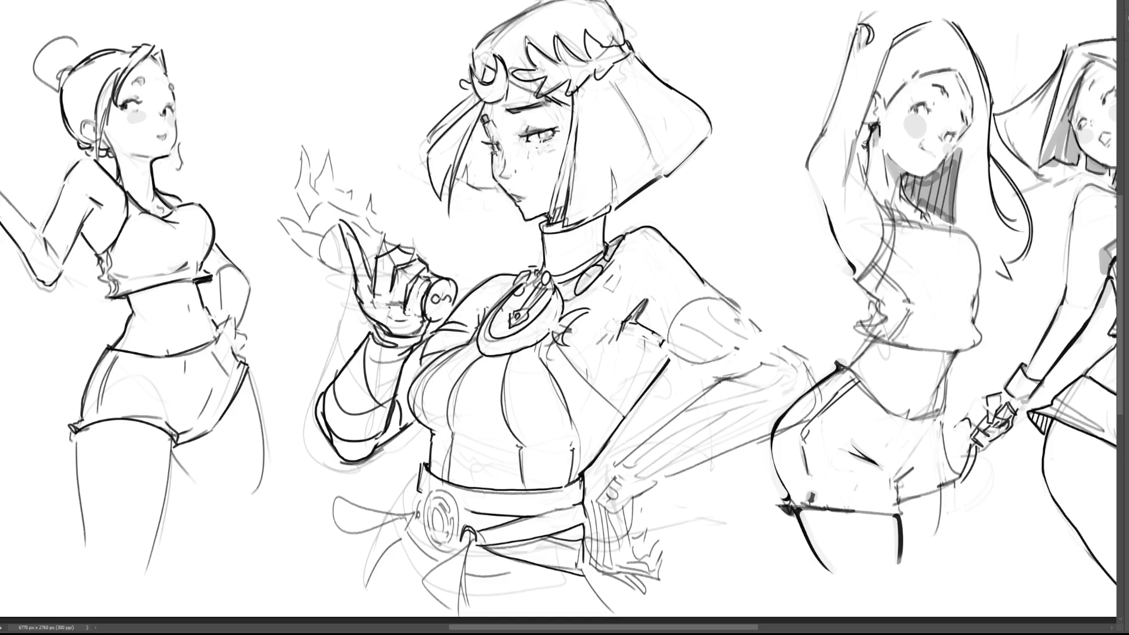
# Ink the shoulder pad's top and bottom curves with a crescent-moon emblem
pyautogui.moveTo(667, 347)
pyautogui.mouseDown()
pyautogui.moveTo(688, 306)
pyautogui.moveTo(739, 298)
pyautogui.moveTo(758, 324)
pyautogui.mouseUp()
pyautogui.moveTo(670, 347); pyautogui.dragTo(750, 345)
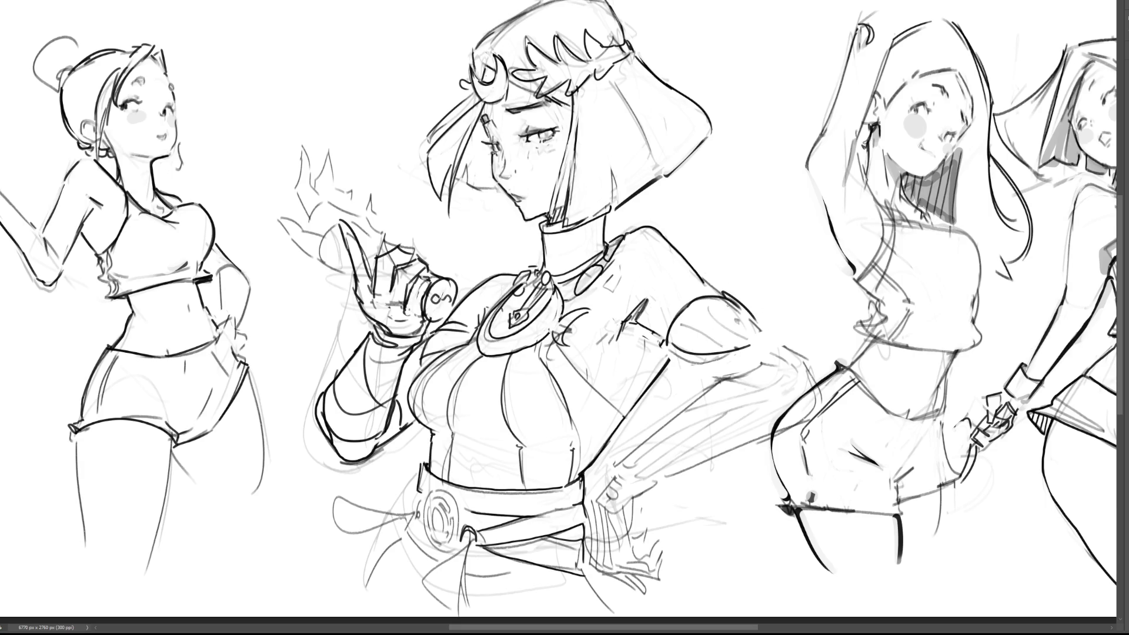
pyautogui.moveTo(736, 303)
pyautogui.mouseDown()
pyautogui.moveTo(752, 320)
pyautogui.moveTo(743, 324)
pyautogui.moveTo(762, 328)
pyautogui.mouseUp()
pyautogui.moveTo(671, 352)
pyautogui.mouseDown()
pyautogui.moveTo(700, 373)
pyautogui.moveTo(764, 329)
pyautogui.moveTo(750, 347)
pyautogui.moveTo(772, 344)
pyautogui.mouseUp()
pyautogui.hotkey('ctrl', 'z')
# Extend the shoulder pad outline with its curved lower edge and right tip
pyautogui.hotkey('ctrl', 'z')
pyautogui.hotkey('ctrl', 'z')
pyautogui.moveTo(747, 344); pyautogui.dragTo(773, 334)
pyautogui.moveTo(707, 378)
pyautogui.mouseDown()
pyautogui.moveTo(726, 369)
pyautogui.moveTo(723, 379)
pyautogui.mouseUp()
pyautogui.moveTo(769, 337)
pyautogui.mouseDown()
pyautogui.moveTo(824, 399)
pyautogui.moveTo(677, 470)
pyautogui.moveTo(810, 414)
pyautogui.moveTo(824, 393)
pyautogui.mouseUp()
pyautogui.hotkey('ctrl', 'z')
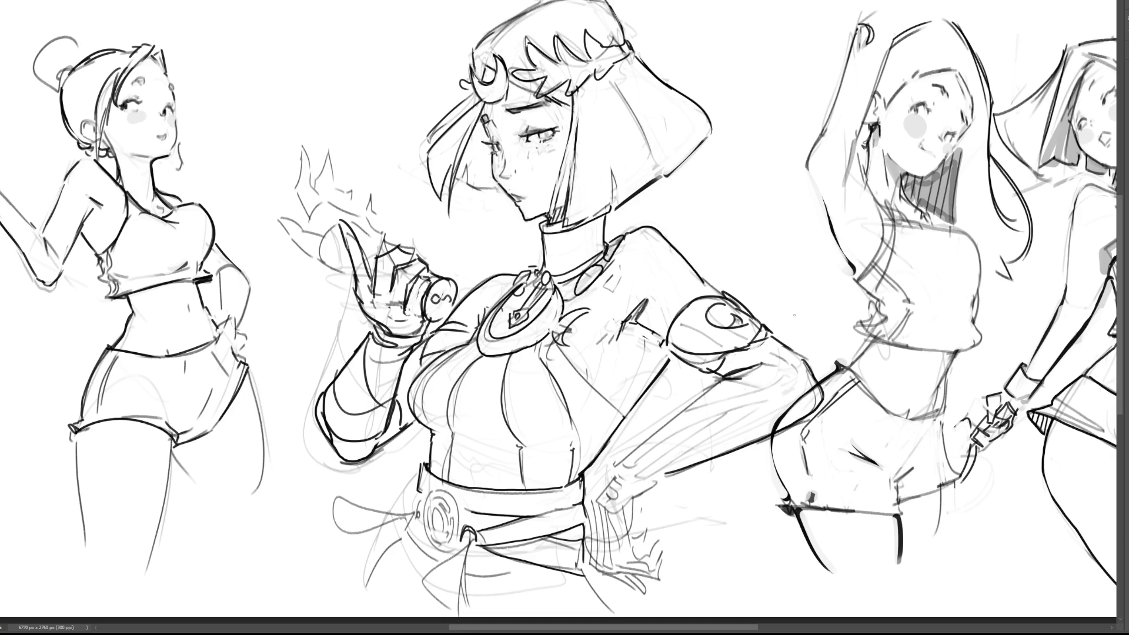
# Ink the other forearm down to the hand on the hip, with lines beside and under it
pyautogui.moveTo(610, 470); pyautogui.dragTo(720, 375)
pyautogui.hotkey('ctrl', 'z')
pyautogui.moveTo(661, 475)
pyautogui.mouseDown()
pyautogui.moveTo(634, 509)
pyautogui.moveTo(635, 556)
pyautogui.moveTo(661, 539)
pyautogui.moveTo(645, 571)
pyautogui.moveTo(627, 576)
pyautogui.moveTo(660, 570)
pyautogui.mouseUp()
pyautogui.moveTo(590, 567)
pyautogui.mouseDown()
pyautogui.moveTo(631, 587)
pyautogui.moveTo(643, 580)
pyautogui.mouseUp()
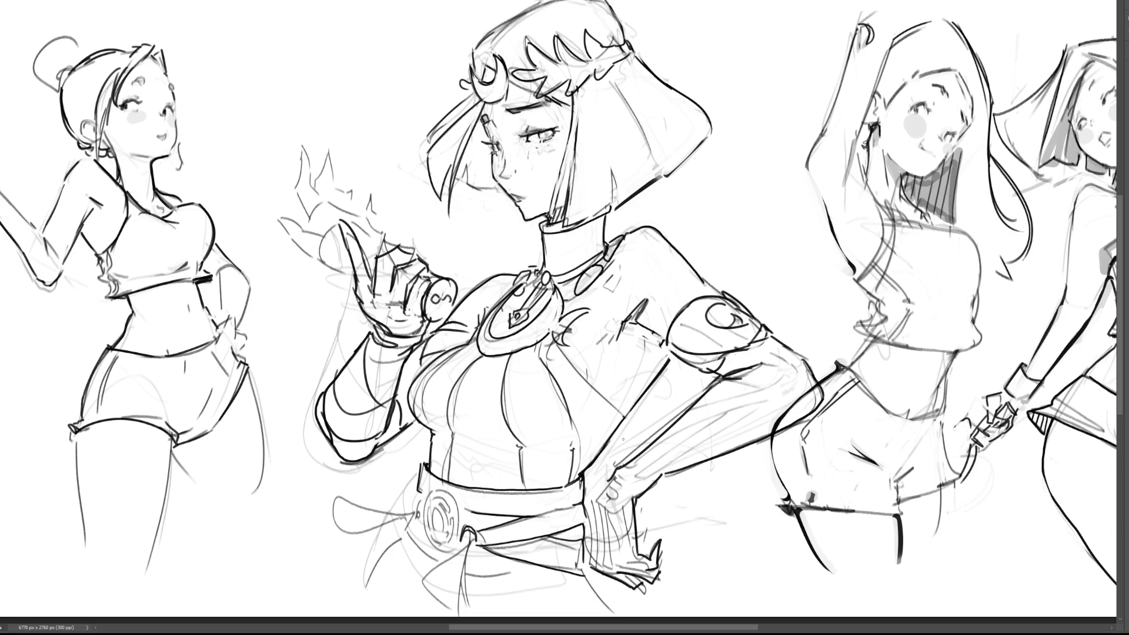
pyautogui.moveTo(591, 506); pyautogui.dragTo(593, 562)
pyautogui.hotkey('ctrl', 'z')
pyautogui.moveTo(608, 480); pyautogui.dragTo(585, 563)
pyautogui.hotkey('ctrl', 'z')
pyautogui.moveTo(597, 492)
pyautogui.mouseDown()
pyautogui.moveTo(591, 568)
pyautogui.moveTo(649, 539)
pyautogui.mouseUp()
pyautogui.moveTo(591, 536); pyautogui.dragTo(585, 549)
# Ink a steep line below the hip hand, discarding the rejected attempts
pyautogui.moveTo(661, 565); pyautogui.dragTo(681, 616)
pyautogui.hotkey('ctrl', 'z')
pyautogui.moveTo(659, 575)
pyautogui.mouseDown()
pyautogui.moveTo(665, 615)
pyautogui.moveTo(632, 604)
pyautogui.mouseUp()
pyautogui.moveTo(583, 575); pyautogui.dragTo(622, 609)
pyautogui.hotkey('ctrl', 'z')
# Ink a long line along the lower belt and its lower-left edge
pyautogui.moveTo(468, 573); pyautogui.dragTo(543, 569)
pyautogui.hotkey('ctrl', 'z')
pyautogui.moveTo(463, 569); pyautogui.dragTo(551, 579)
pyautogui.moveTo(445, 561)
pyautogui.mouseDown()
pyautogui.moveTo(413, 507)
pyautogui.moveTo(358, 610)
pyautogui.mouseUp()
pyautogui.moveTo(401, 536); pyautogui.dragTo(395, 577)
pyautogui.hotkey('ctrl', 'z')
pyautogui.moveTo(408, 532)
pyautogui.mouseDown()
pyautogui.moveTo(393, 610)
pyautogui.moveTo(374, 605)
pyautogui.mouseUp()
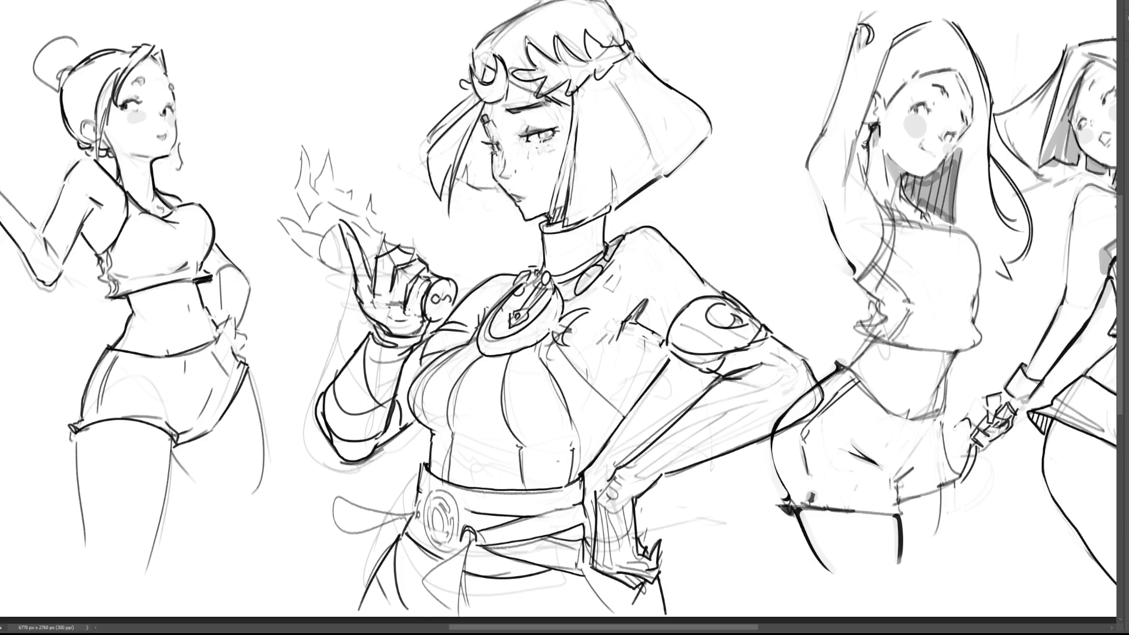
pyautogui.moveTo(423, 550)
pyautogui.mouseDown()
pyautogui.moveTo(404, 579)
pyautogui.moveTo(427, 603)
pyautogui.moveTo(428, 566)
pyautogui.moveTo(393, 591)
pyautogui.moveTo(408, 612)
pyautogui.mouseUp()
pyautogui.hotkey('ctrl', 'z')
pyautogui.hotkey('ctrl', 'z')
# Ink the sash tail's edges and the fold lines below the belt
pyautogui.hotkey('ctrl', 'z')
pyautogui.moveTo(326, 505)
pyautogui.mouseDown()
pyautogui.moveTo(404, 509)
pyautogui.moveTo(338, 533)
pyautogui.moveTo(412, 514)
pyautogui.mouseUp()
pyautogui.moveTo(419, 573)
pyautogui.mouseDown()
pyautogui.moveTo(464, 542)
pyautogui.moveTo(455, 612)
pyautogui.moveTo(477, 612)
pyautogui.mouseUp()
pyautogui.moveTo(467, 536); pyautogui.dragTo(474, 609)
pyautogui.hotkey('ctrl', 'z')
pyautogui.hotkey('ctrl', 'z')
pyautogui.moveTo(467, 538); pyautogui.dragTo(462, 614)
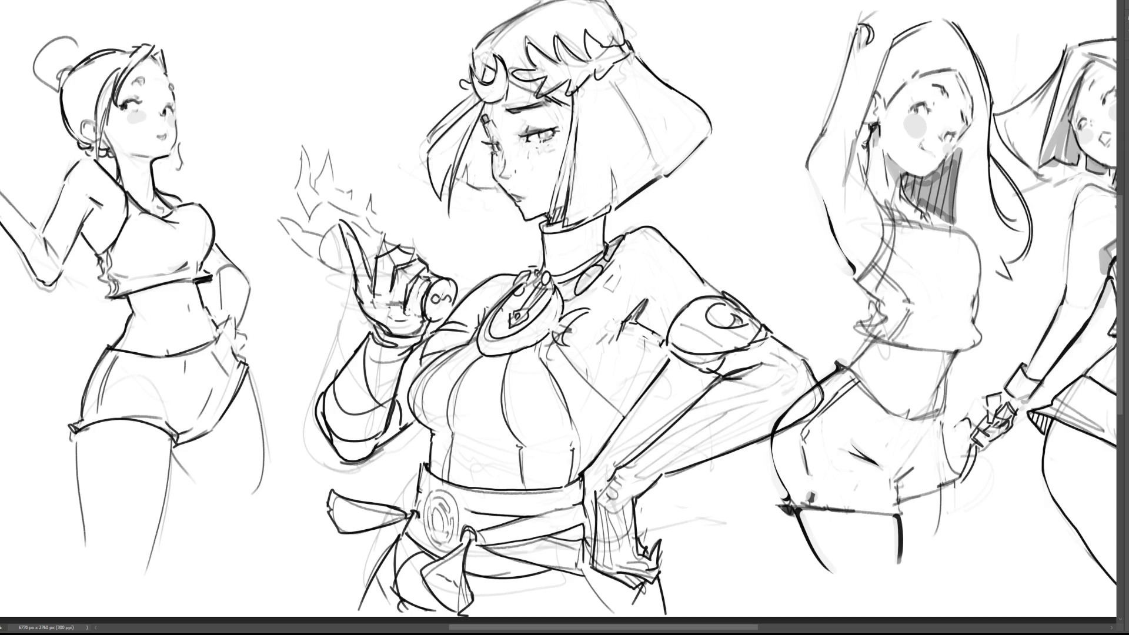
# Ink the buckle's inner oval and outer ring, then lasso and free-transform the head
pyautogui.moveTo(435, 507); pyautogui.dragTo(426, 547)
pyautogui.moveTo(448, 491); pyautogui.dragTo(456, 547)
pyautogui.moveTo(458, 504); pyautogui.dragTo(454, 554)
pyautogui.hotkey('ctrl', 'z')
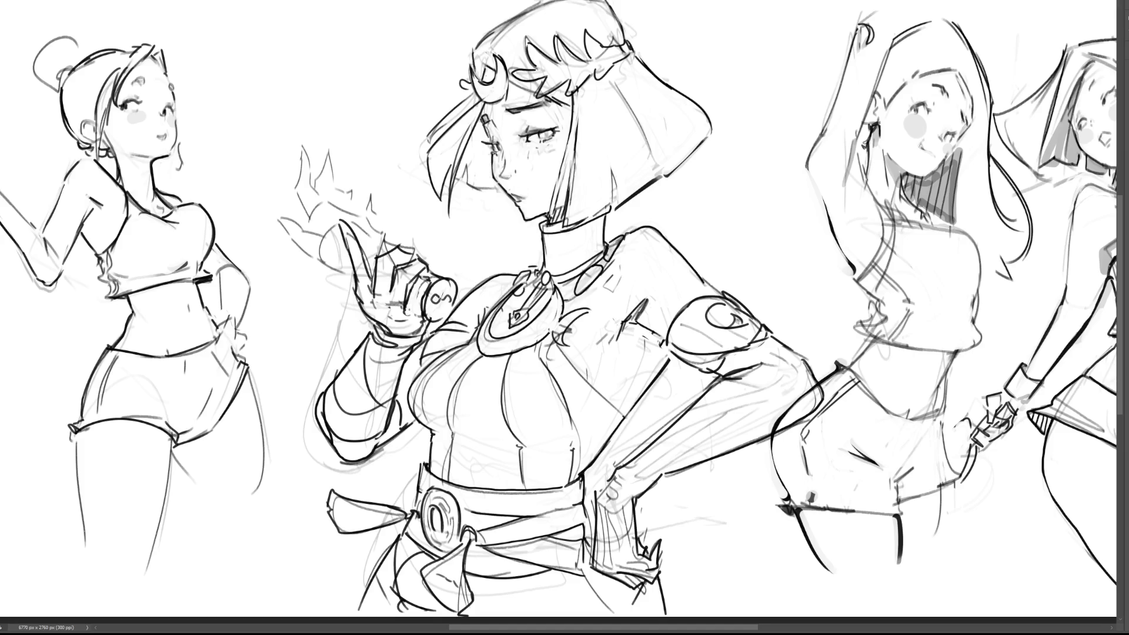
pyautogui.moveTo(411, 67)
pyautogui.mouseDown()
pyautogui.moveTo(394, 146)
pyautogui.moveTo(552, 273)
pyautogui.moveTo(605, 253)
pyautogui.moveTo(735, 74)
pyautogui.moveTo(360, 38)
pyautogui.mouseUp()
pyautogui.hotkey('ctrl', 't')
# Shift the selected head a few pixels left and commit the transform
pyautogui.moveTo(592, 84); pyautogui.dragTo(588, 88)
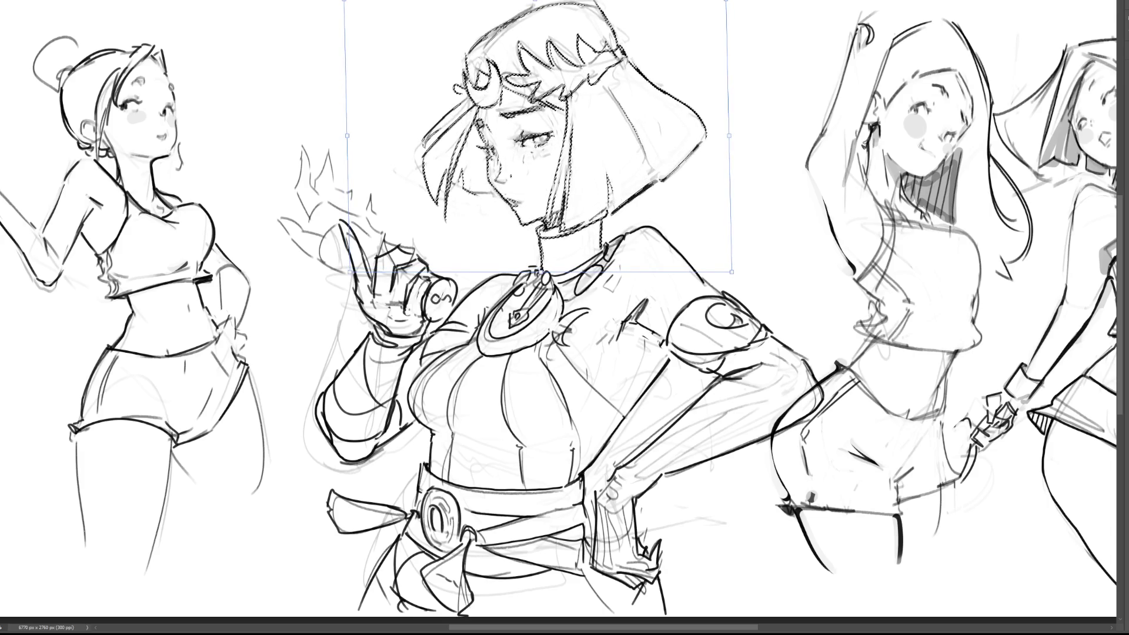
pyautogui.press('Return')
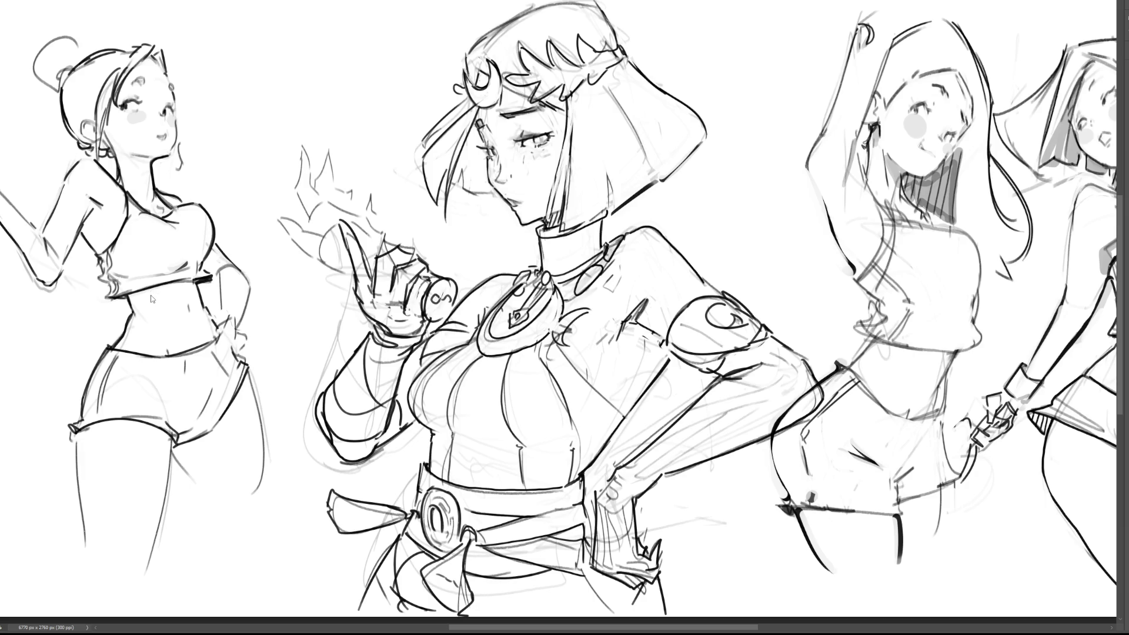
# Flip the central figure horizontally and delete the strokes on the left side of her hair
pyautogui.press('h')
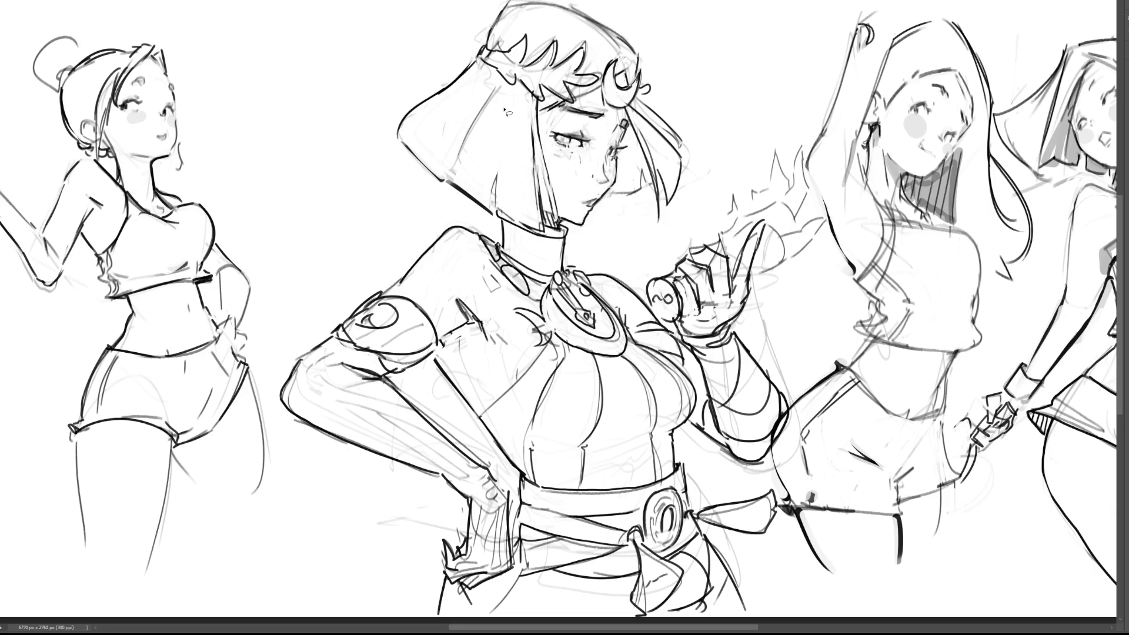
pyautogui.moveTo(520, 122)
pyautogui.mouseDown()
pyautogui.moveTo(506, 87)
pyautogui.moveTo(436, 161)
pyautogui.moveTo(499, 117)
pyautogui.mouseUp()
pyautogui.press('Delete')
pyautogui.hotkey('ctrl', 'd')
# Redraw the outer left hair curve with an inner stroke, and erase a tiny mark by the lips
pyautogui.moveTo(472, 61); pyautogui.dragTo(389, 143)
pyautogui.hotkey('ctrl', 'z')
pyautogui.moveTo(476, 59); pyautogui.dragTo(393, 139)
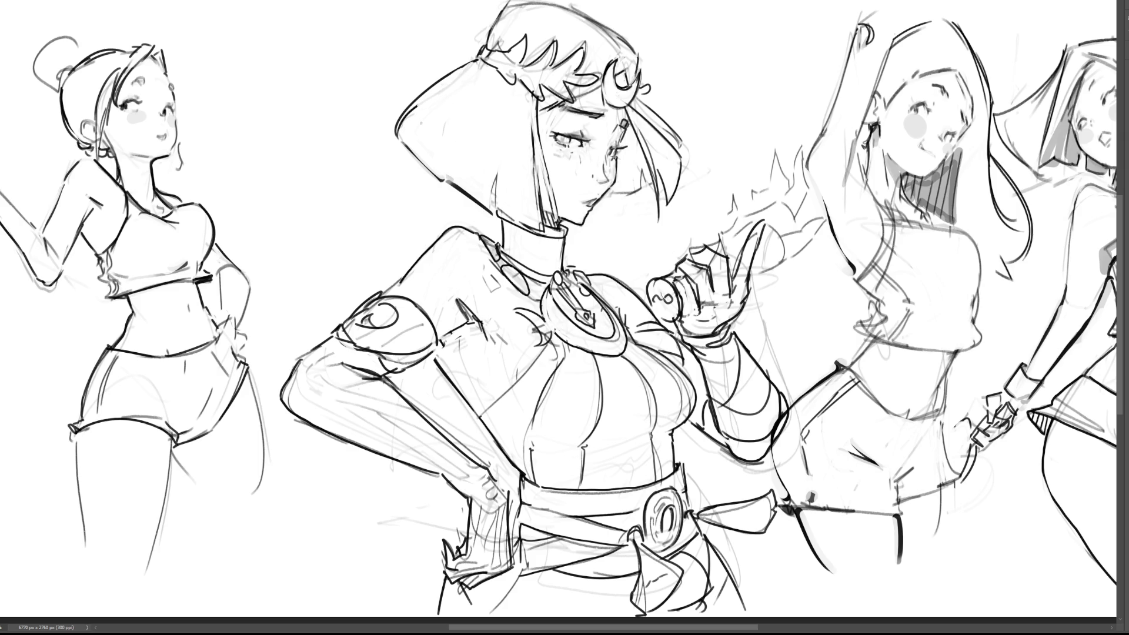
pyautogui.moveTo(409, 118); pyautogui.dragTo(402, 147)
pyautogui.click(579, 197)
pyautogui.moveTo(595, 158); pyautogui.dragTo(590, 162)
pyautogui.hotkey('ctrl', 'z')
pyautogui.moveTo(599, 238)
pyautogui.mouseDown()
pyautogui.moveTo(618, 202)
pyautogui.moveTo(616, 160)
pyautogui.mouseUp()
pyautogui.hotkey('ctrl', 'z')
pyautogui.hotkey('ctrl', 't')
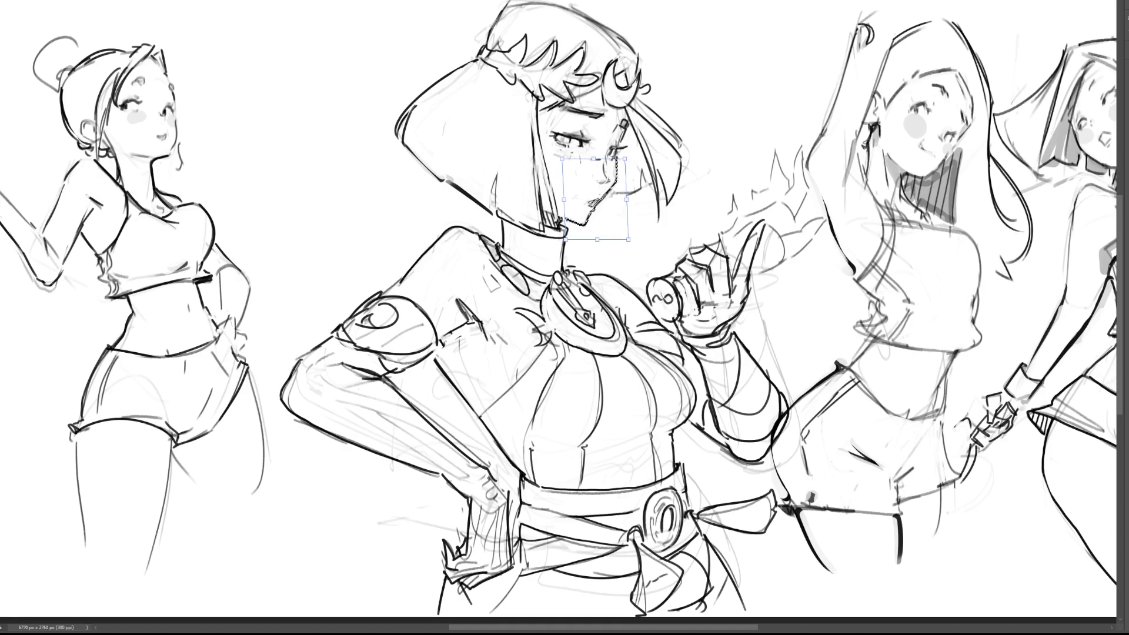
pyautogui.press('Return')
pyautogui.hotkey('ctrl', 'd')
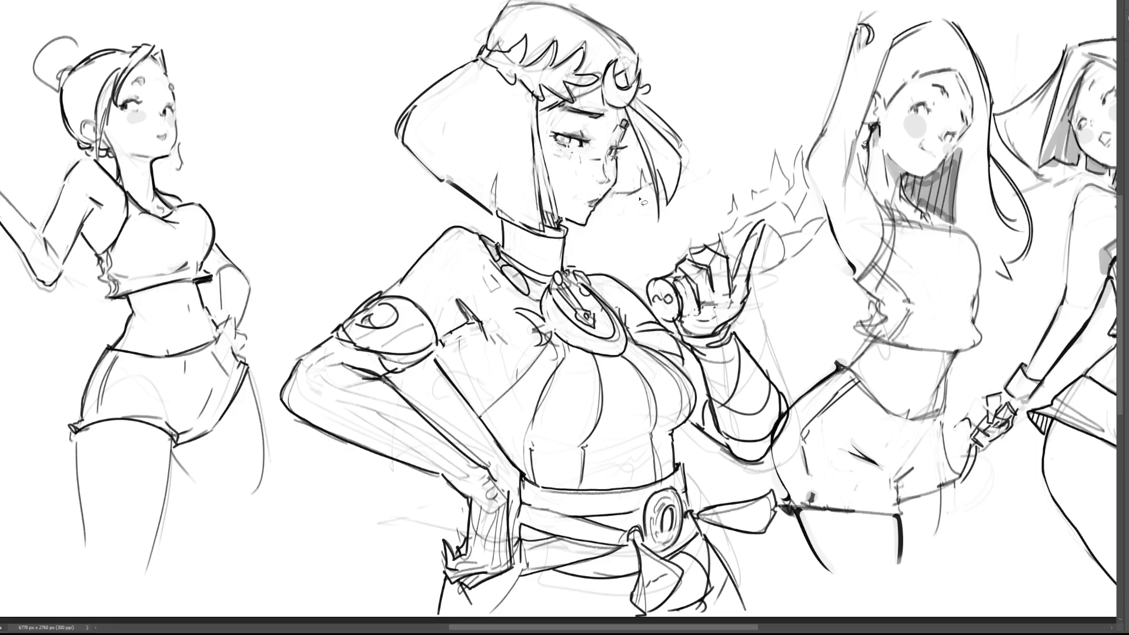
pyautogui.press('b')
# Sketch lines around the raised hand and darken the faint flame lines above it
pyautogui.moveTo(709, 244); pyautogui.dragTo(747, 230)
pyautogui.moveTo(750, 280)
pyautogui.mouseDown()
pyautogui.moveTo(783, 272)
pyautogui.moveTo(820, 293)
pyautogui.mouseUp()
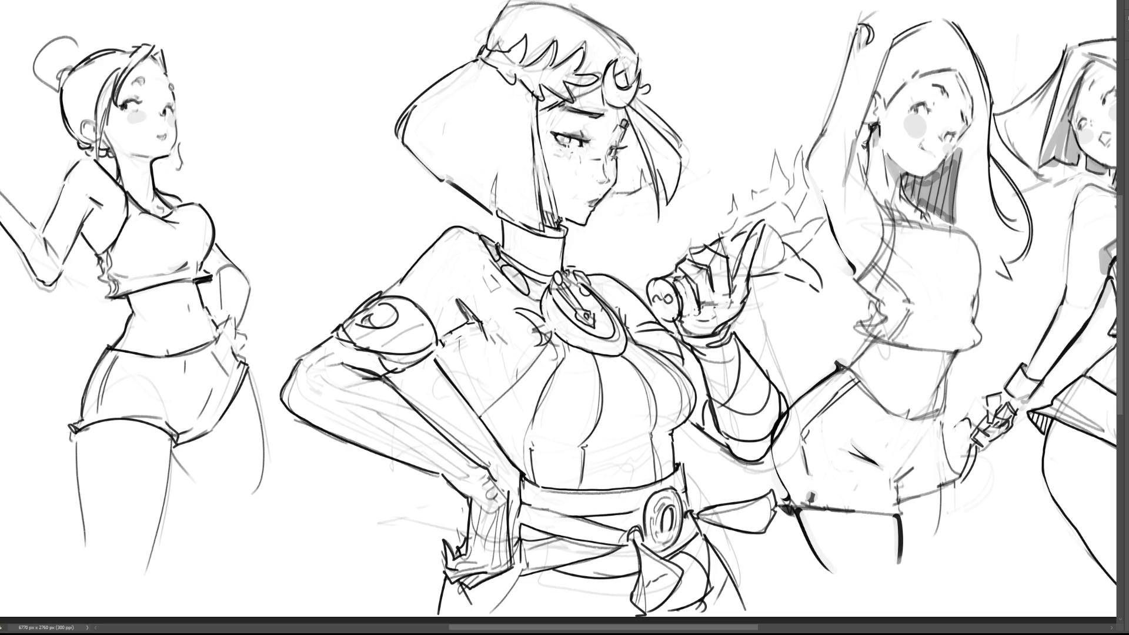
pyautogui.moveTo(717, 236)
pyautogui.mouseDown()
pyautogui.moveTo(794, 209)
pyautogui.moveTo(783, 203)
pyautogui.moveTo(792, 194)
pyautogui.mouseUp()
pyautogui.moveTo(800, 207)
pyautogui.mouseDown()
pyautogui.moveTo(820, 192)
pyautogui.moveTo(823, 222)
pyautogui.mouseUp()
pyautogui.moveTo(794, 147); pyautogui.dragTo(804, 193)
# Thicken the flame spikes with zig-zag detail, close the sleeve-edge gaps, and flip the figure back
pyautogui.moveTo(799, 139); pyautogui.dragTo(826, 211)
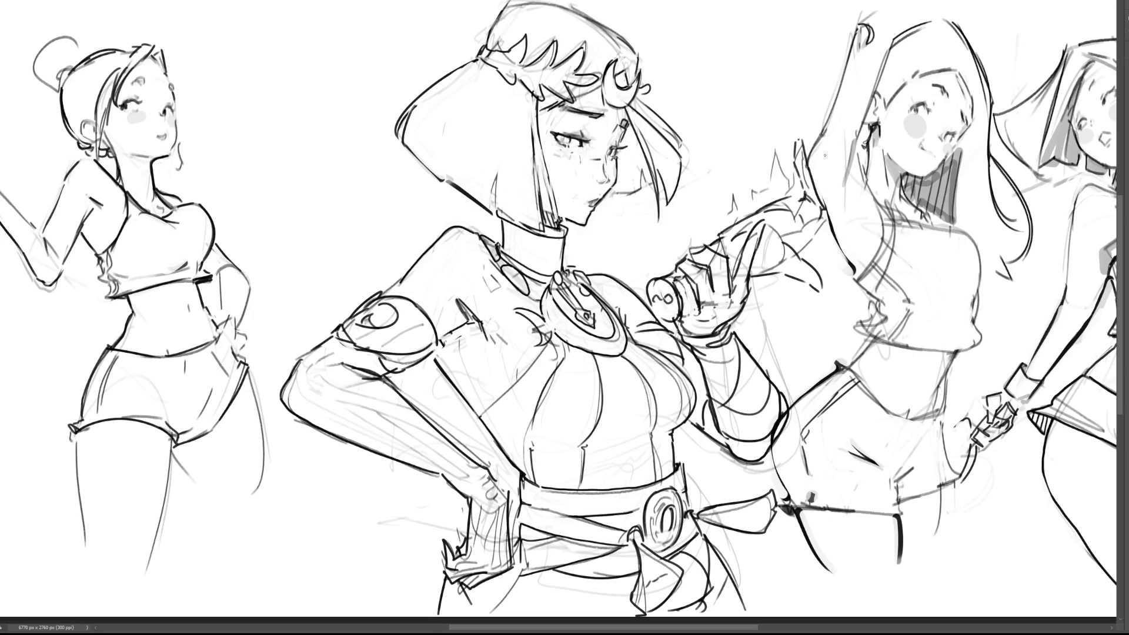
pyautogui.moveTo(768, 172)
pyautogui.mouseDown()
pyautogui.moveTo(775, 193)
pyautogui.moveTo(771, 163)
pyautogui.moveTo(795, 160)
pyautogui.moveTo(782, 191)
pyautogui.moveTo(794, 195)
pyautogui.moveTo(766, 187)
pyautogui.mouseUp()
pyautogui.moveTo(757, 187)
pyautogui.mouseDown()
pyautogui.moveTo(771, 195)
pyautogui.moveTo(756, 207)
pyautogui.mouseUp()
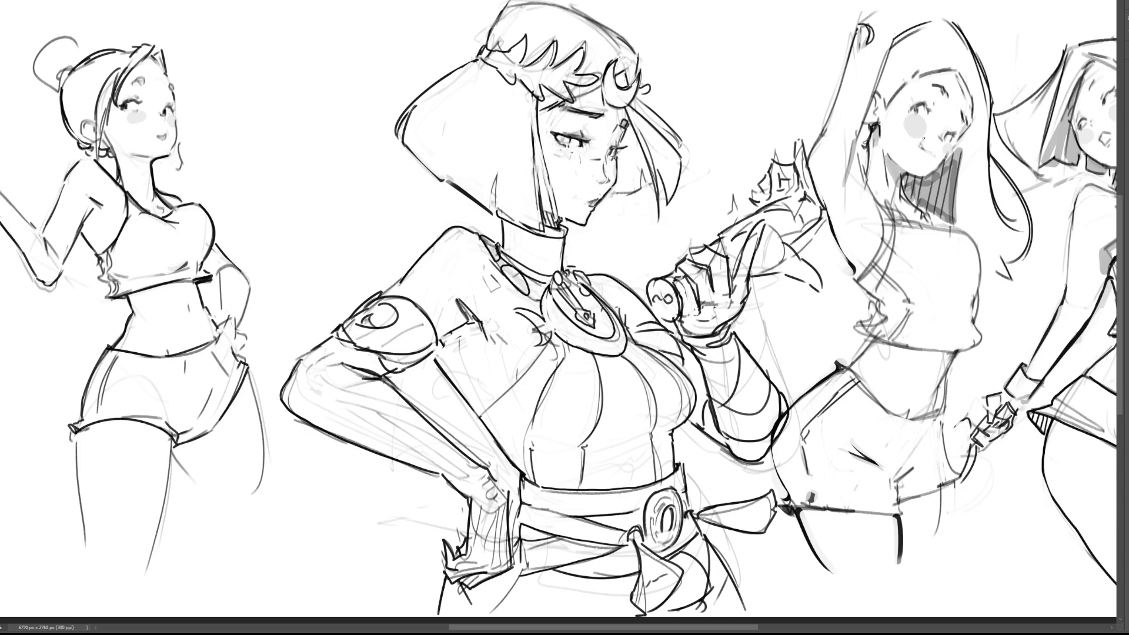
pyautogui.moveTo(736, 208)
pyautogui.mouseDown()
pyautogui.moveTo(752, 195)
pyautogui.moveTo(751, 205)
pyautogui.mouseUp()
pyautogui.hotkey('ctrl', 'shift', 'h')
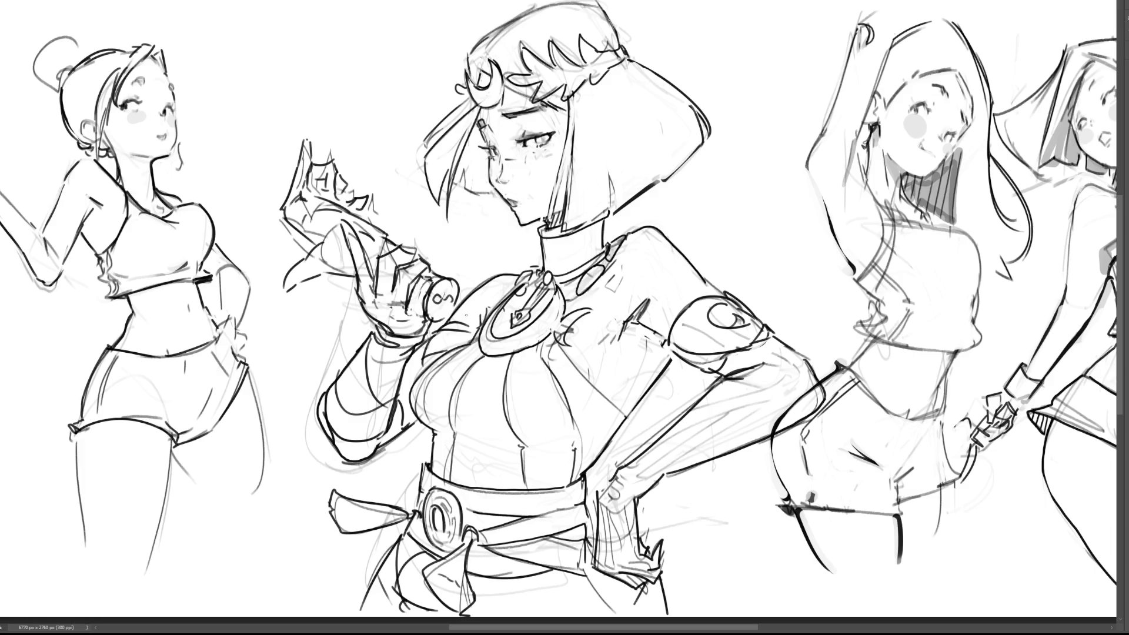
# Move the central figure slightly left, scale it down a little, then add short strokes near the raised hand
pyautogui.hotkey('ctrl', 't')
pyautogui.moveTo(557, 259); pyautogui.dragTo(522, 250)
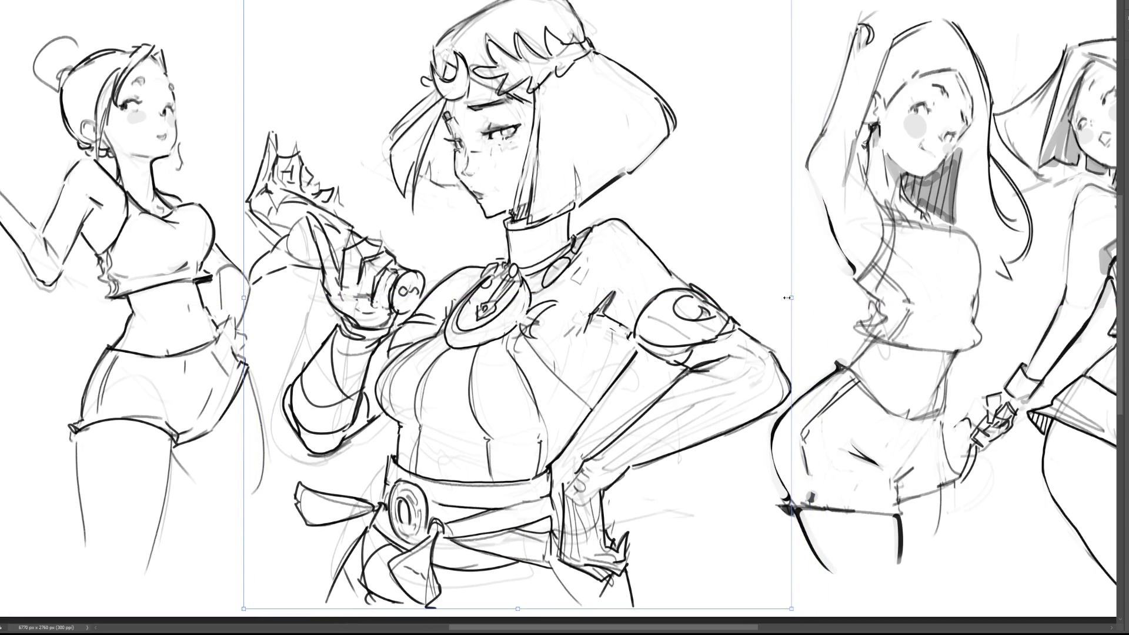
pyautogui.moveTo(790, 297); pyautogui.dragTo(780, 297)
pyautogui.moveTo(700, 275); pyautogui.dragTo(707, 277)
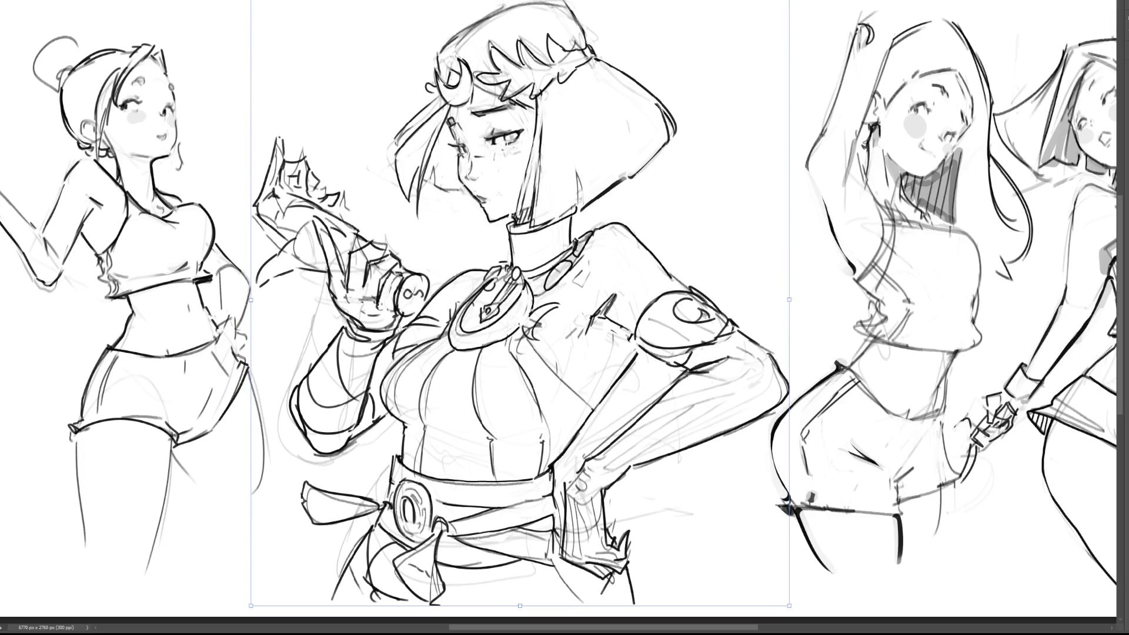
pyautogui.press('Return')
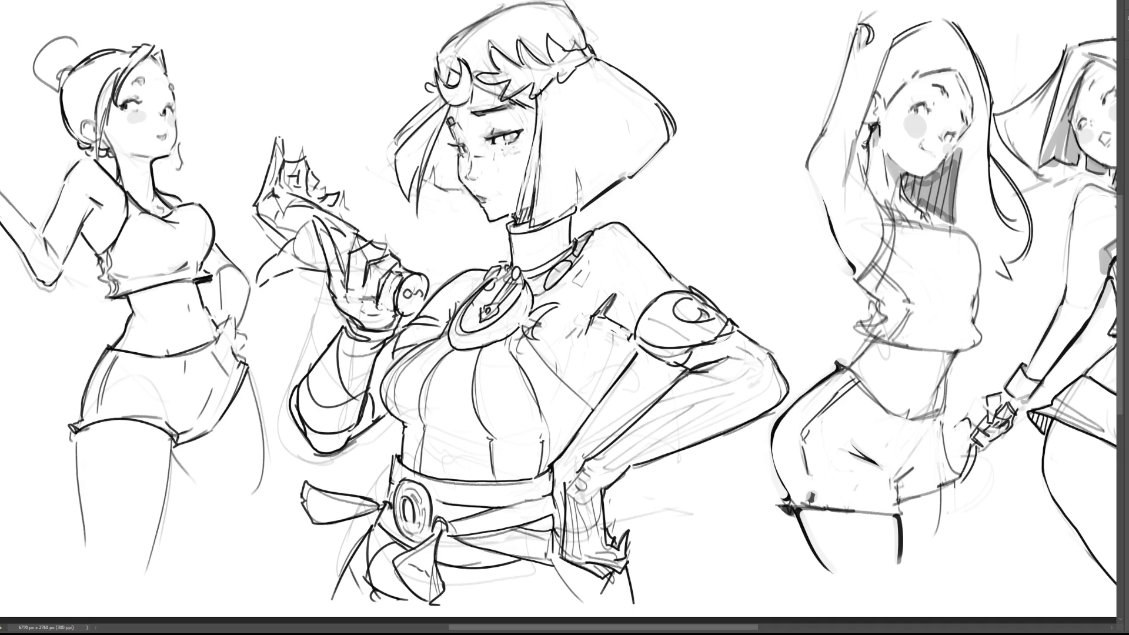
pyautogui.moveTo(262, 261)
pyautogui.mouseDown()
pyautogui.moveTo(302, 235)
pyautogui.moveTo(273, 226)
pyautogui.mouseUp()
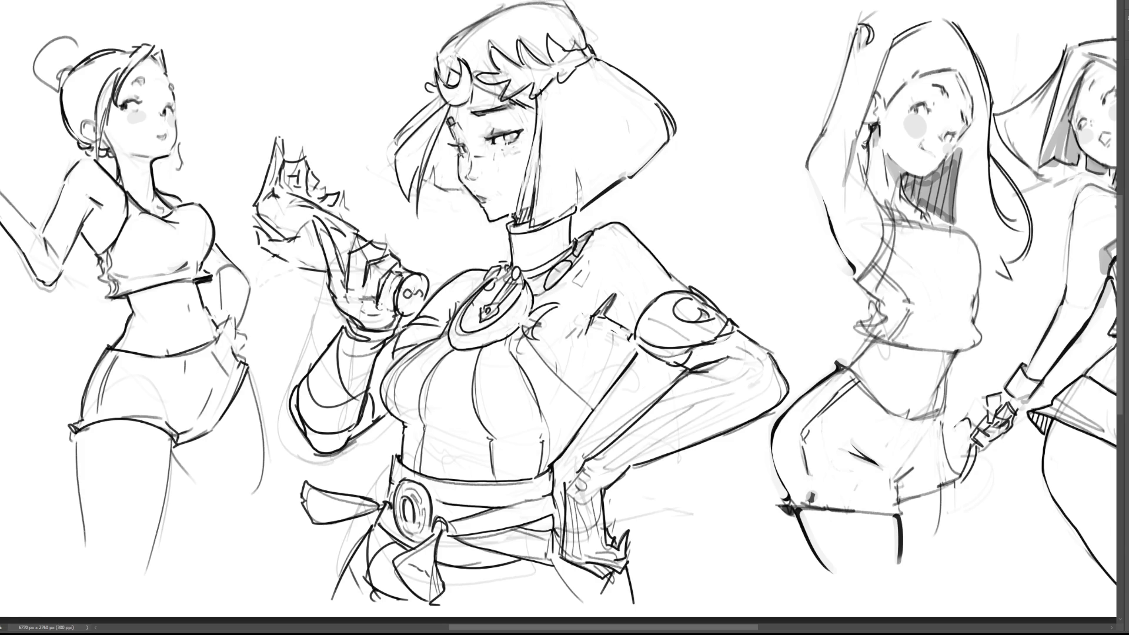
# Rotate the lassoed raised hand about 6° clockwise, then paint a large grey backdrop behind the head
pyautogui.moveTo(355, 157)
pyautogui.mouseDown()
pyautogui.moveTo(321, 141)
pyautogui.moveTo(240, 196)
pyautogui.moveTo(271, 238)
pyautogui.moveTo(313, 215)
pyautogui.moveTo(384, 219)
pyautogui.mouseUp()
pyautogui.hotkey('ctrl', 't')
pyautogui.moveTo(329, 114); pyautogui.dragTo(323, 148)
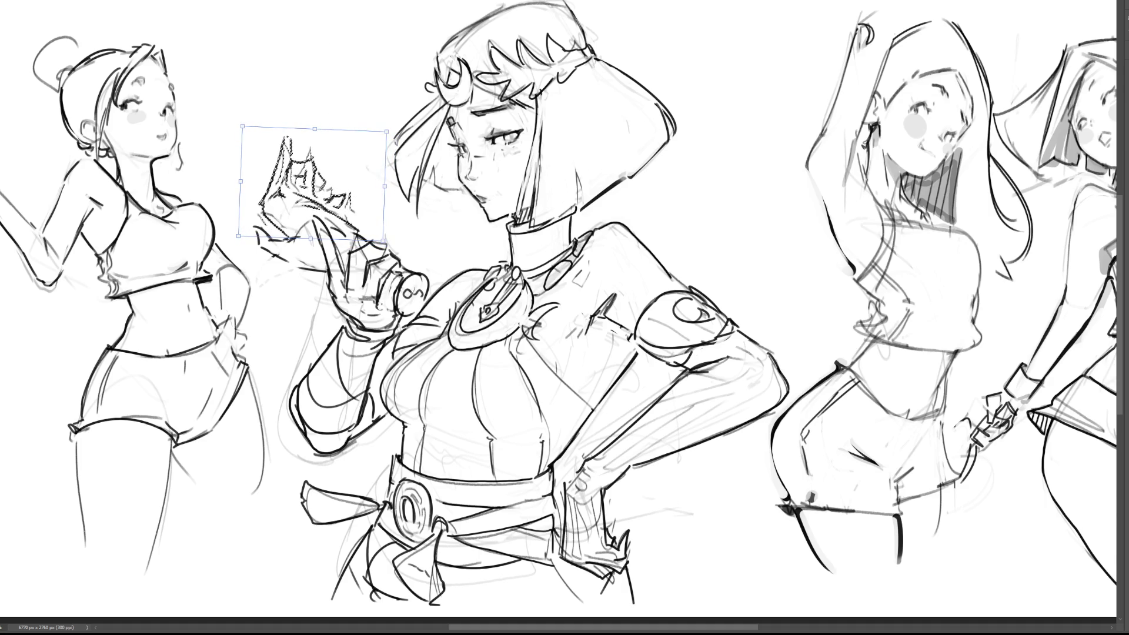
pyautogui.press('Return')
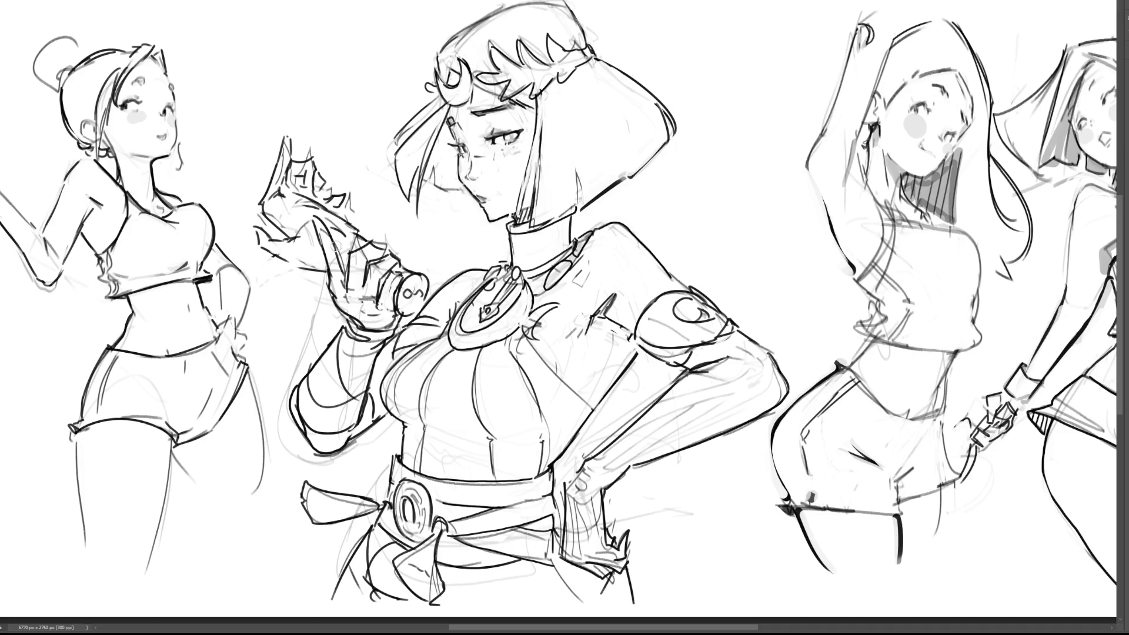
pyautogui.moveTo(499, 138)
pyautogui.mouseDown()
pyautogui.moveTo(647, 253)
pyautogui.moveTo(571, 219)
pyautogui.moveTo(622, 333)
pyautogui.moveTo(665, 388)
pyautogui.moveTo(385, 215)
pyautogui.moveTo(376, 388)
pyautogui.moveTo(424, 470)
pyautogui.moveTo(517, 482)
pyautogui.moveTo(635, 260)
pyautogui.mouseUp()
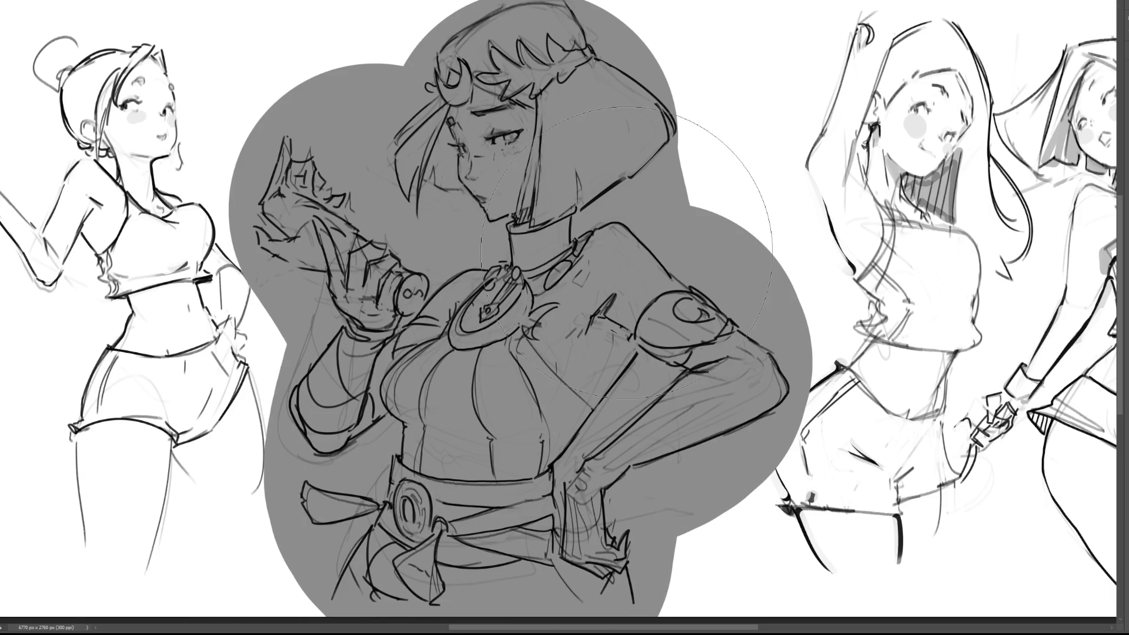
pyautogui.press('[')
pyautogui.press('e')
pyautogui.moveTo(609, 496)
pyautogui.mouseDown()
pyautogui.moveTo(617, 532)
pyautogui.moveTo(628, 521)
pyautogui.moveTo(647, 621)
pyautogui.mouseUp()
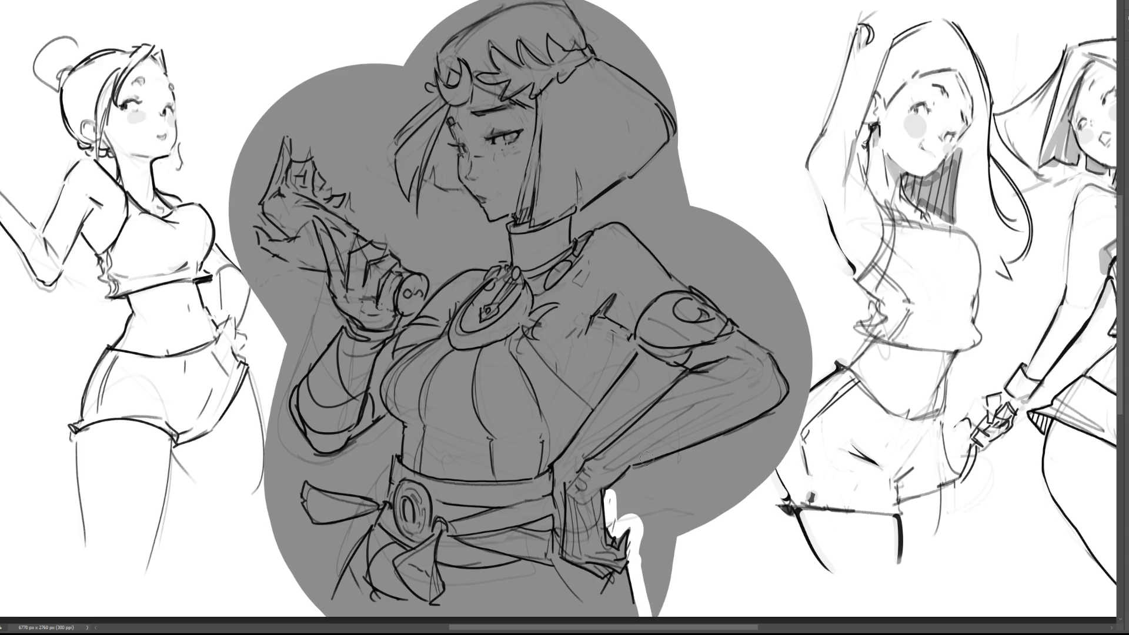
pyautogui.moveTo(610, 496)
pyautogui.mouseDown()
pyautogui.moveTo(642, 469)
pyautogui.moveTo(739, 438)
pyautogui.moveTo(794, 389)
pyautogui.moveTo(777, 349)
pyautogui.moveTo(646, 234)
pyautogui.moveTo(619, 214)
pyautogui.moveTo(577, 221)
pyautogui.moveTo(670, 144)
pyautogui.moveTo(665, 112)
pyautogui.moveTo(669, 129)
pyautogui.moveTo(658, 109)
pyautogui.moveTo(662, 141)
pyautogui.moveTo(667, 115)
pyautogui.moveTo(653, 111)
pyautogui.moveTo(657, 93)
pyautogui.moveTo(637, 71)
pyautogui.moveTo(594, 40)
pyautogui.moveTo(576, 6)
pyautogui.moveTo(549, 0)
pyautogui.moveTo(487, 10)
pyautogui.moveTo(440, 42)
pyautogui.moveTo(391, 139)
pyautogui.moveTo(415, 225)
pyautogui.moveTo(422, 184)
pyautogui.moveTo(463, 196)
pyautogui.moveTo(490, 227)
pyautogui.moveTo(510, 222)
pyautogui.moveTo(504, 251)
pyautogui.moveTo(434, 291)
pyautogui.moveTo(394, 241)
pyautogui.moveTo(348, 215)
pyautogui.moveTo(325, 166)
pyautogui.moveTo(275, 136)
pyautogui.moveTo(258, 215)
pyautogui.moveTo(285, 238)
pyautogui.moveTo(259, 226)
pyautogui.moveTo(256, 251)
pyautogui.moveTo(322, 279)
pyautogui.moveTo(339, 327)
pyautogui.moveTo(285, 400)
pyautogui.moveTo(304, 424)
pyautogui.moveTo(288, 405)
pyautogui.moveTo(311, 459)
pyautogui.moveTo(346, 454)
pyautogui.moveTo(389, 418)
pyautogui.moveTo(395, 428)
pyautogui.moveTo(381, 489)
pyautogui.moveTo(292, 475)
pyautogui.moveTo(296, 512)
pyautogui.mouseUp()
pyautogui.moveTo(368, 493)
pyautogui.mouseDown()
pyautogui.moveTo(331, 481)
pyautogui.moveTo(313, 541)
pyautogui.moveTo(348, 525)
pyautogui.moveTo(307, 604)
pyautogui.mouseUp()
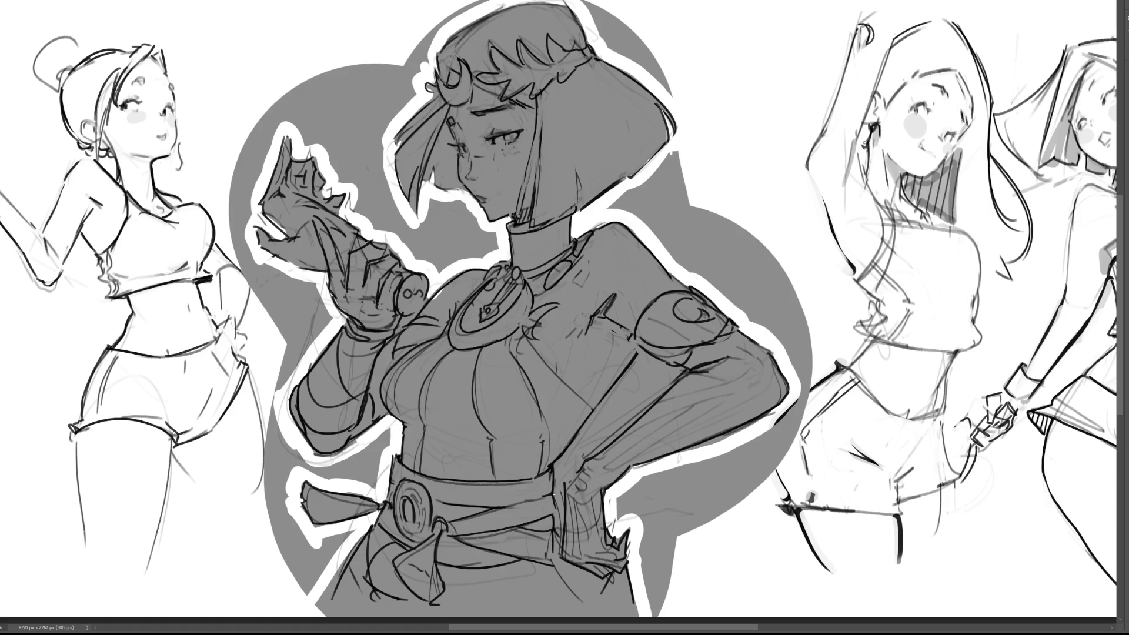
# Paint a white highlight along the inner forearm, from the hand at the waist up to the elbow
pyautogui.moveTo(565, 487); pyautogui.dragTo(681, 373)
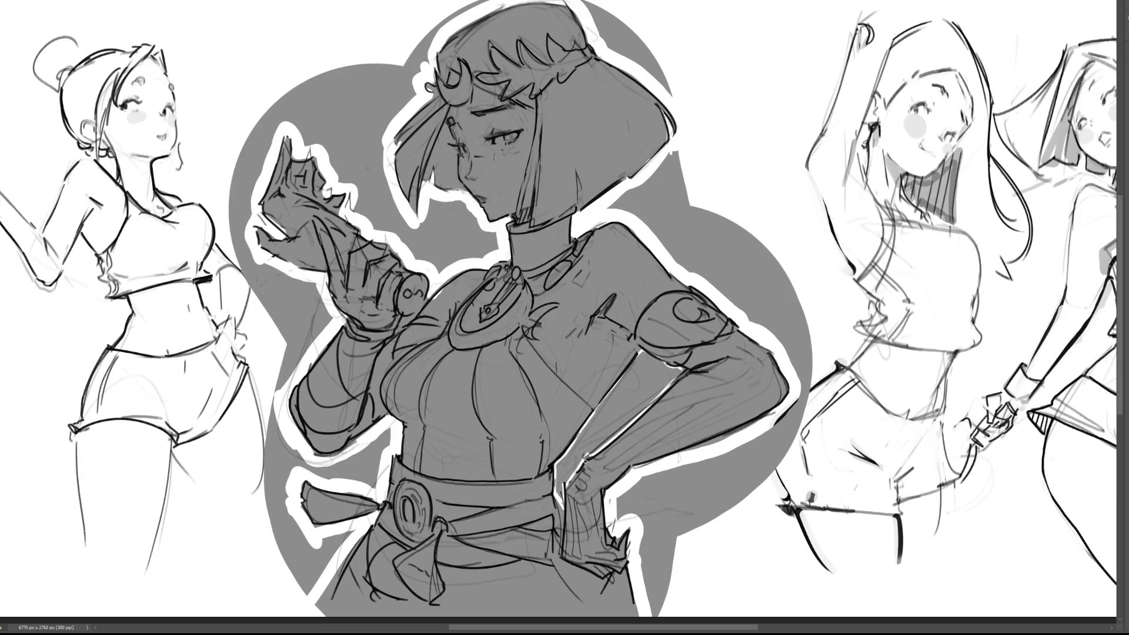
pyautogui.moveTo(556, 499)
pyautogui.mouseDown()
pyautogui.moveTo(683, 371)
pyautogui.moveTo(641, 355)
pyautogui.moveTo(621, 373)
pyautogui.moveTo(562, 457)
pyautogui.moveTo(559, 501)
pyautogui.mouseUp()
pyautogui.moveTo(562, 458)
pyautogui.mouseDown()
pyautogui.moveTo(642, 359)
pyautogui.moveTo(605, 406)
pyautogui.mouseUp()
pyautogui.moveTo(640, 367)
pyautogui.mouseDown()
pyautogui.moveTo(559, 479)
pyautogui.moveTo(673, 375)
pyautogui.moveTo(650, 362)
pyautogui.mouseUp()
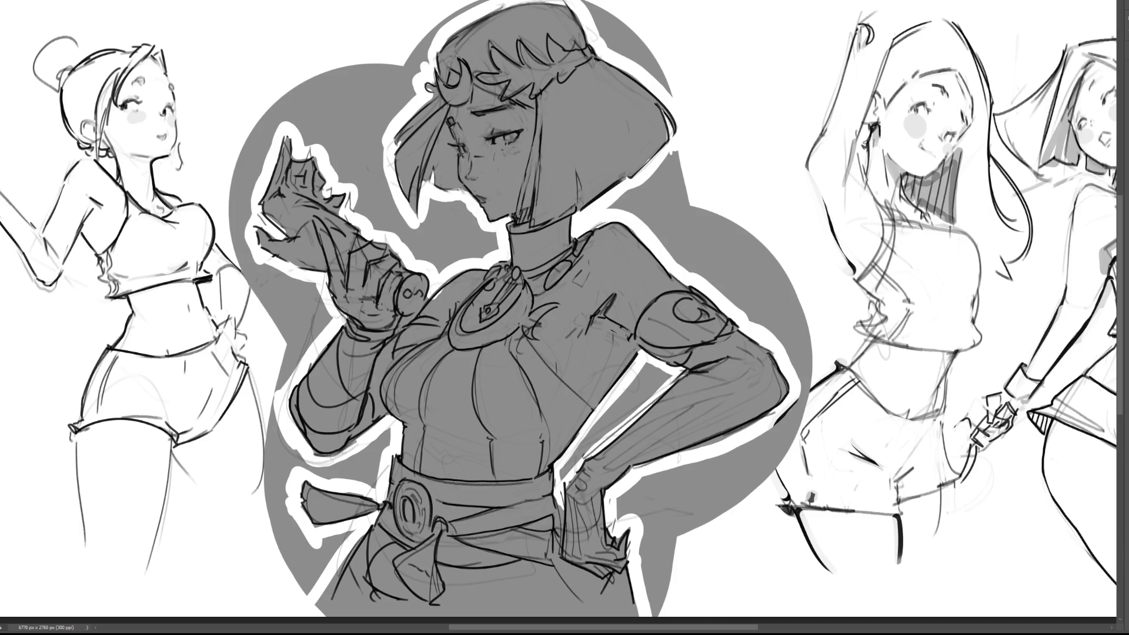
# Paint pale pink skin over the face, chest and forearm, undoing a stray lower-forearm patch
pyautogui.moveTo(464, 117)
pyautogui.mouseDown()
pyautogui.moveTo(476, 123)
pyautogui.moveTo(446, 88)
pyautogui.moveTo(488, 158)
pyautogui.moveTo(520, 135)
pyautogui.moveTo(465, 177)
pyautogui.moveTo(532, 158)
pyautogui.moveTo(520, 215)
pyautogui.mouseUp()
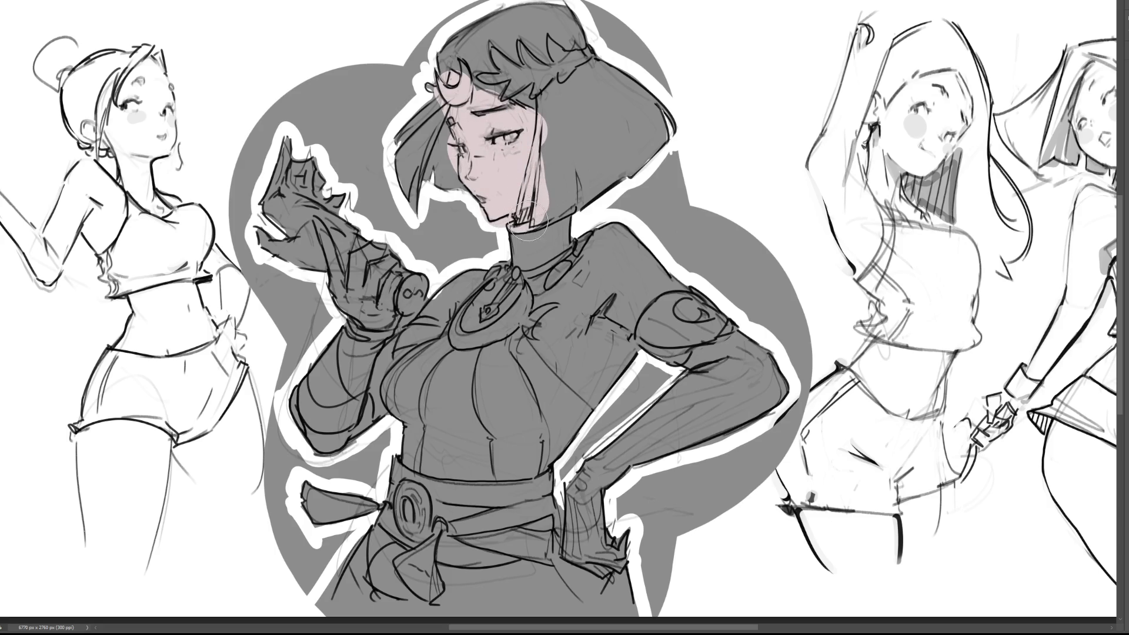
pyautogui.moveTo(582, 277)
pyautogui.mouseDown()
pyautogui.moveTo(535, 326)
pyautogui.moveTo(588, 382)
pyautogui.moveTo(644, 282)
pyautogui.moveTo(670, 264)
pyautogui.moveTo(594, 233)
pyautogui.moveTo(582, 329)
pyautogui.moveTo(611, 282)
pyautogui.moveTo(605, 340)
pyautogui.mouseUp()
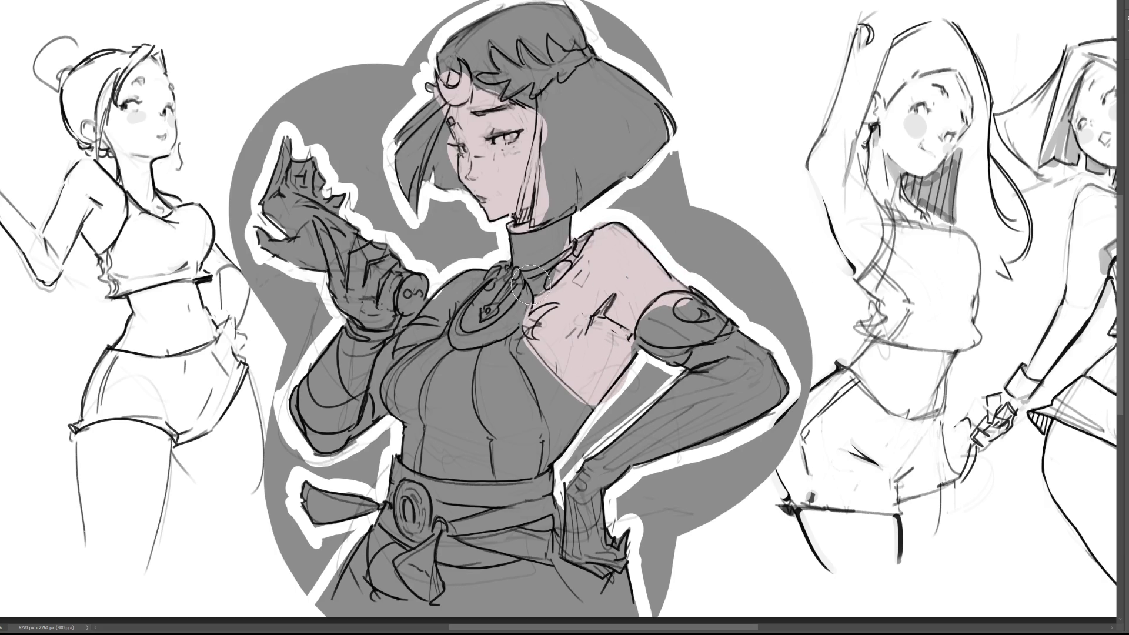
pyautogui.moveTo(484, 284); pyautogui.dragTo(432, 332)
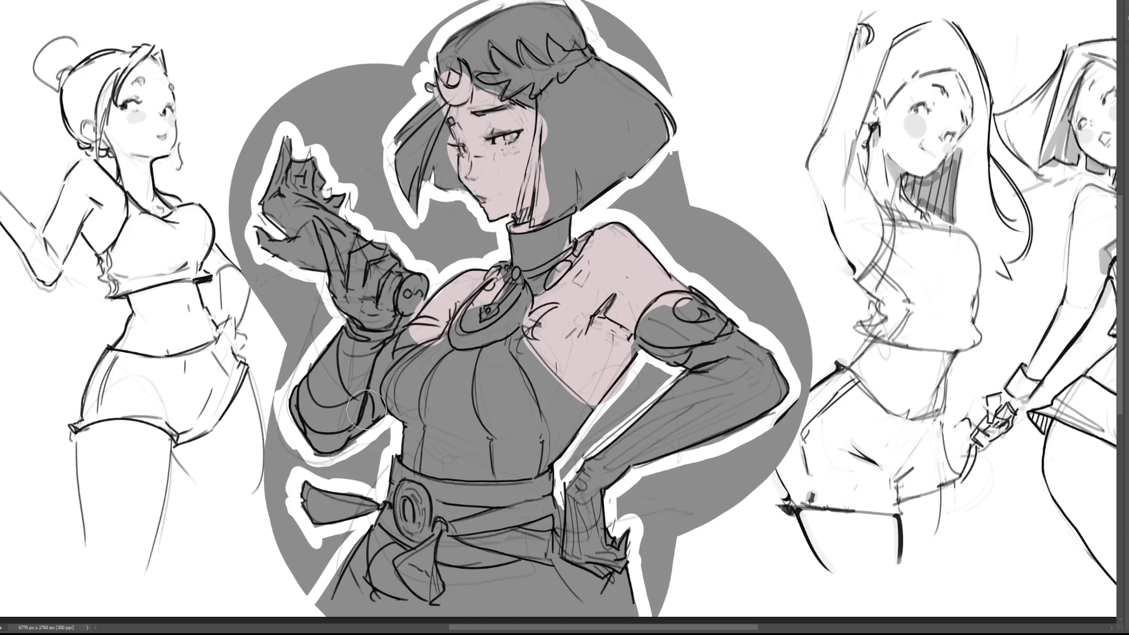
pyautogui.moveTo(371, 406); pyautogui.dragTo(322, 432)
pyautogui.hotkey('ctrl', 'z')
pyautogui.moveTo(320, 376)
pyautogui.mouseDown()
pyautogui.moveTo(306, 403)
pyautogui.moveTo(360, 406)
pyautogui.moveTo(369, 368)
pyautogui.mouseUp()
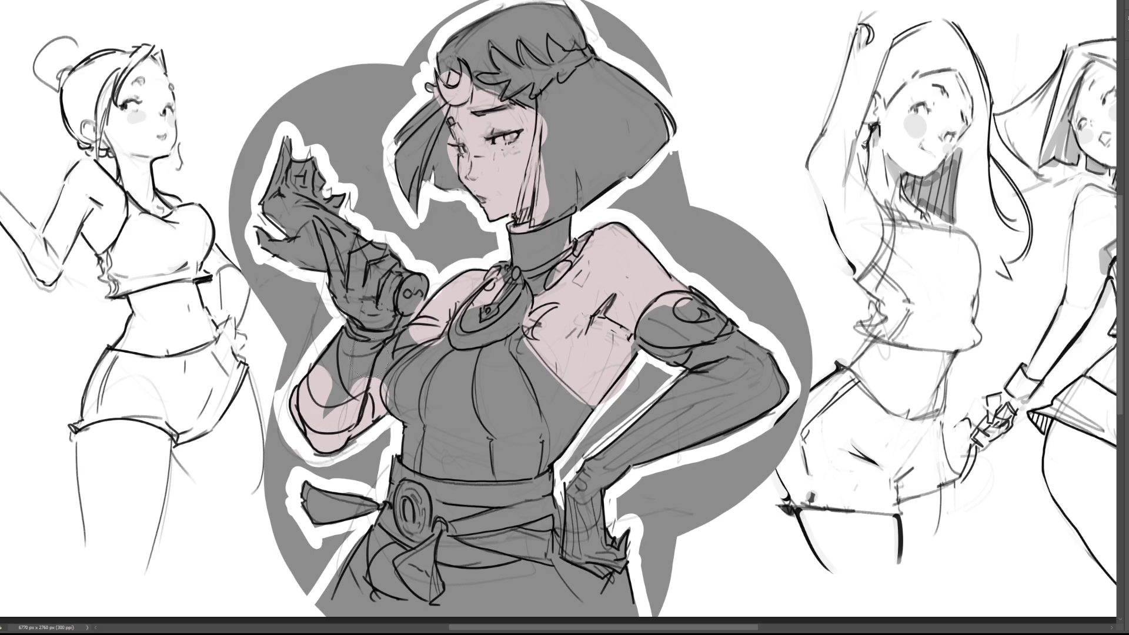
# Paint skin tone over the raised hand's fingers and redo the short dark strokes near the hip
pyautogui.moveTo(347, 258)
pyautogui.mouseDown()
pyautogui.moveTo(321, 223)
pyautogui.moveTo(370, 305)
pyautogui.moveTo(389, 285)
pyautogui.moveTo(370, 250)
pyautogui.mouseUp()
pyautogui.moveTo(359, 323)
pyautogui.mouseDown()
pyautogui.moveTo(400, 309)
pyautogui.moveTo(394, 335)
pyautogui.mouseUp()
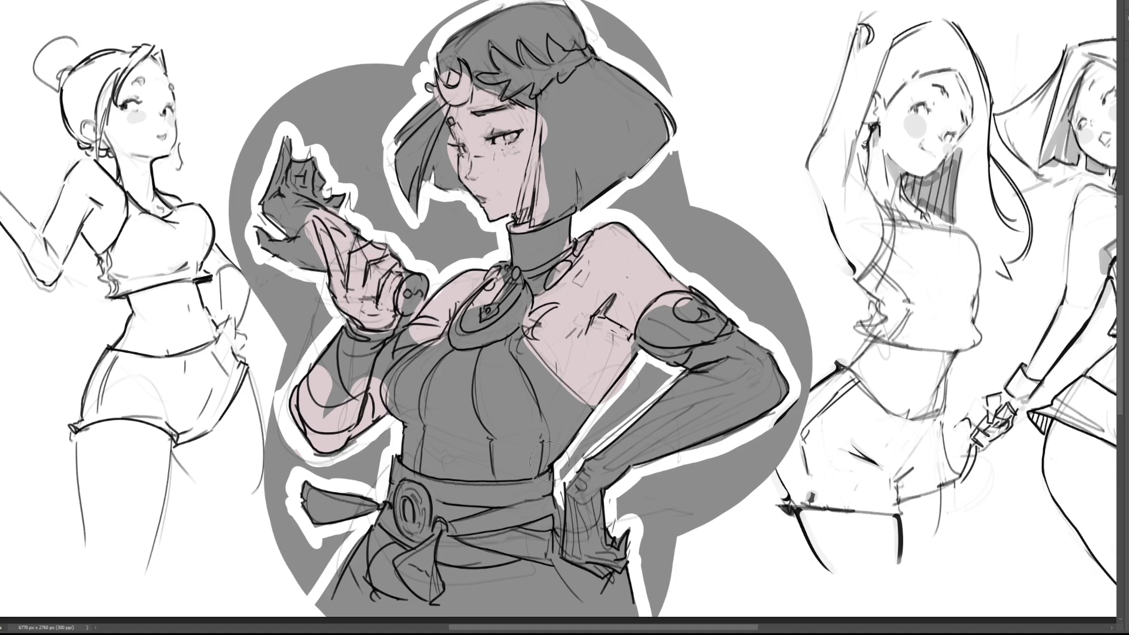
pyautogui.moveTo(609, 561); pyautogui.dragTo(626, 588)
pyautogui.moveTo(640, 614)
pyautogui.mouseDown()
pyautogui.moveTo(623, 606)
pyautogui.moveTo(627, 578)
pyautogui.mouseUp()
pyautogui.hotkey('ctrl', 'z')
pyautogui.moveTo(610, 579); pyautogui.dragTo(603, 592)
# Fill the bodice and the skirt below the belt with brick red using a smaller brush
pyautogui.moveTo(473, 361)
pyautogui.mouseDown()
pyautogui.moveTo(540, 415)
pyautogui.moveTo(504, 378)
pyautogui.moveTo(508, 349)
pyautogui.moveTo(573, 420)
pyautogui.moveTo(535, 388)
pyautogui.moveTo(548, 404)
pyautogui.mouseUp()
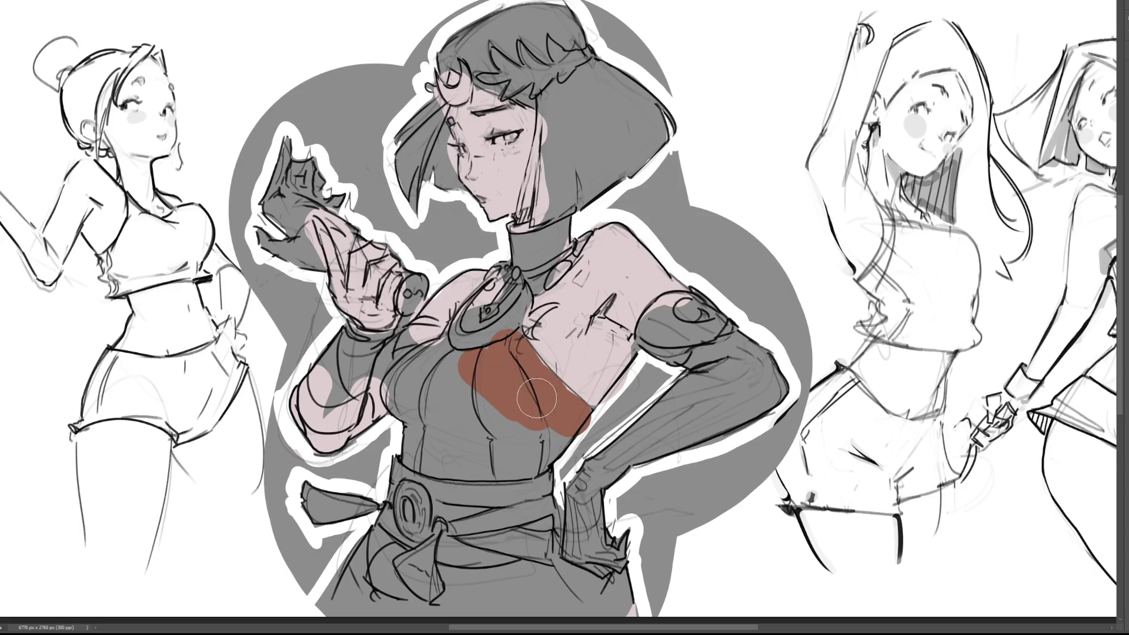
pyautogui.press('[')
pyautogui.press('[')
pyautogui.press('[')
pyautogui.moveTo(497, 343)
pyautogui.mouseDown()
pyautogui.moveTo(441, 344)
pyautogui.moveTo(388, 383)
pyautogui.moveTo(432, 346)
pyautogui.moveTo(391, 382)
pyautogui.moveTo(465, 469)
pyautogui.mouseUp()
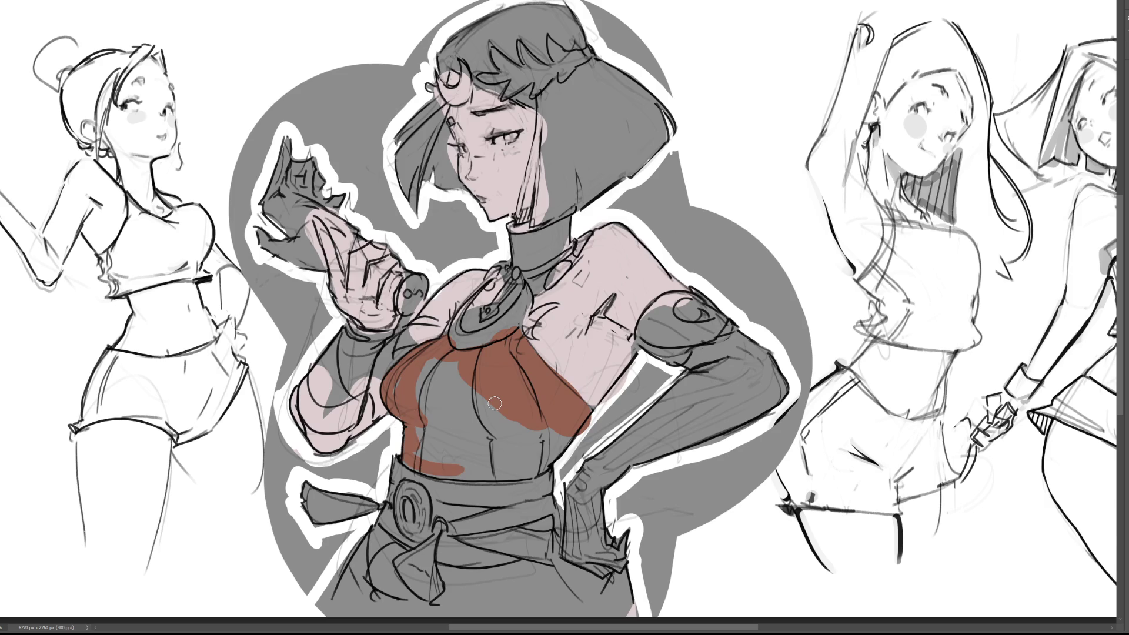
pyautogui.moveTo(494, 403)
pyautogui.mouseDown()
pyautogui.moveTo(432, 371)
pyautogui.moveTo(451, 453)
pyautogui.moveTo(499, 435)
pyautogui.moveTo(573, 458)
pyautogui.moveTo(535, 466)
pyautogui.moveTo(550, 477)
pyautogui.mouseUp()
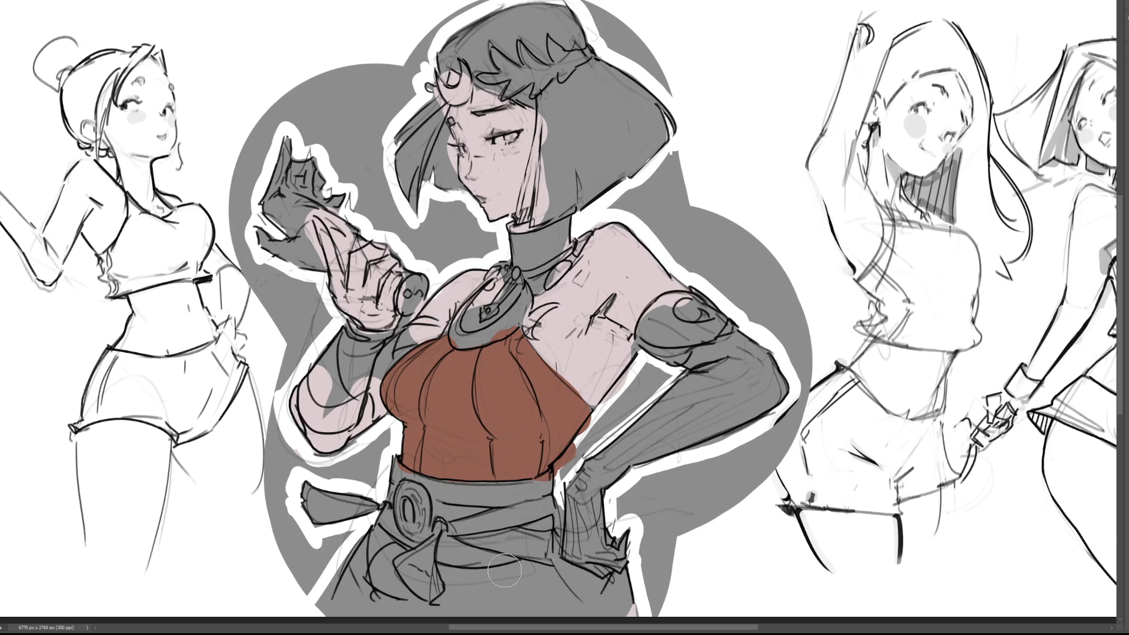
pyautogui.moveTo(377, 543)
pyautogui.mouseDown()
pyautogui.moveTo(352, 611)
pyautogui.moveTo(412, 565)
pyautogui.moveTo(317, 600)
pyautogui.moveTo(438, 564)
pyautogui.moveTo(529, 573)
pyautogui.moveTo(623, 602)
pyautogui.moveTo(602, 607)
pyautogui.moveTo(611, 544)
pyautogui.moveTo(549, 580)
pyautogui.moveTo(565, 543)
pyautogui.mouseUp()
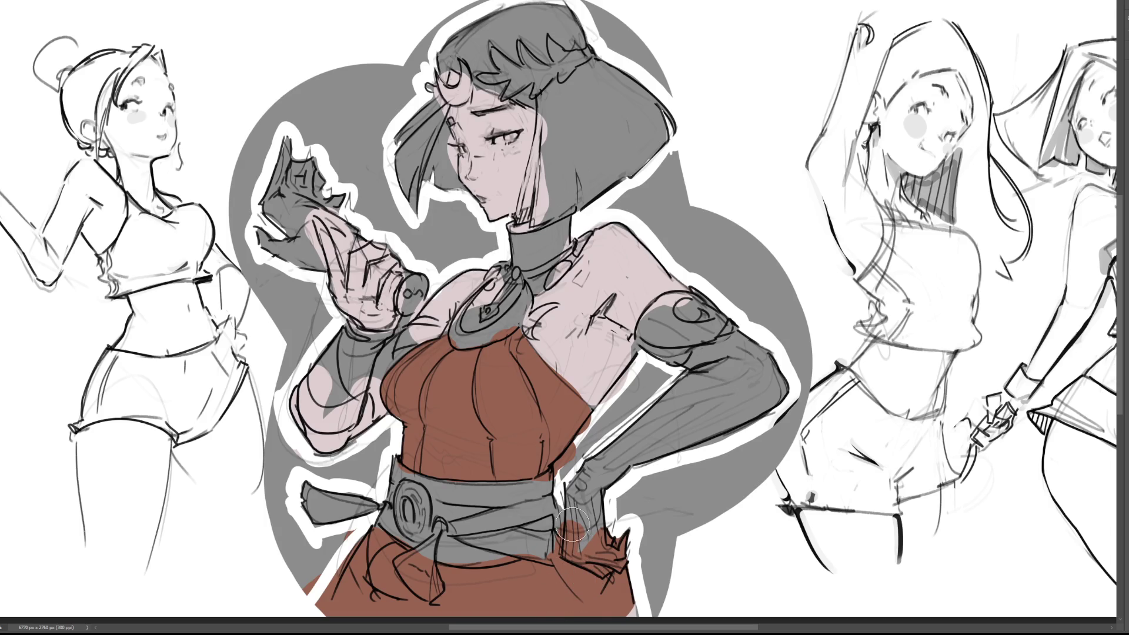
pyautogui.moveTo(569, 526); pyautogui.dragTo(567, 529)
# Repaint grey over the belt edges and skirt, sketching a dark tassel below the buckle
pyautogui.moveTo(460, 553); pyautogui.dragTo(510, 543)
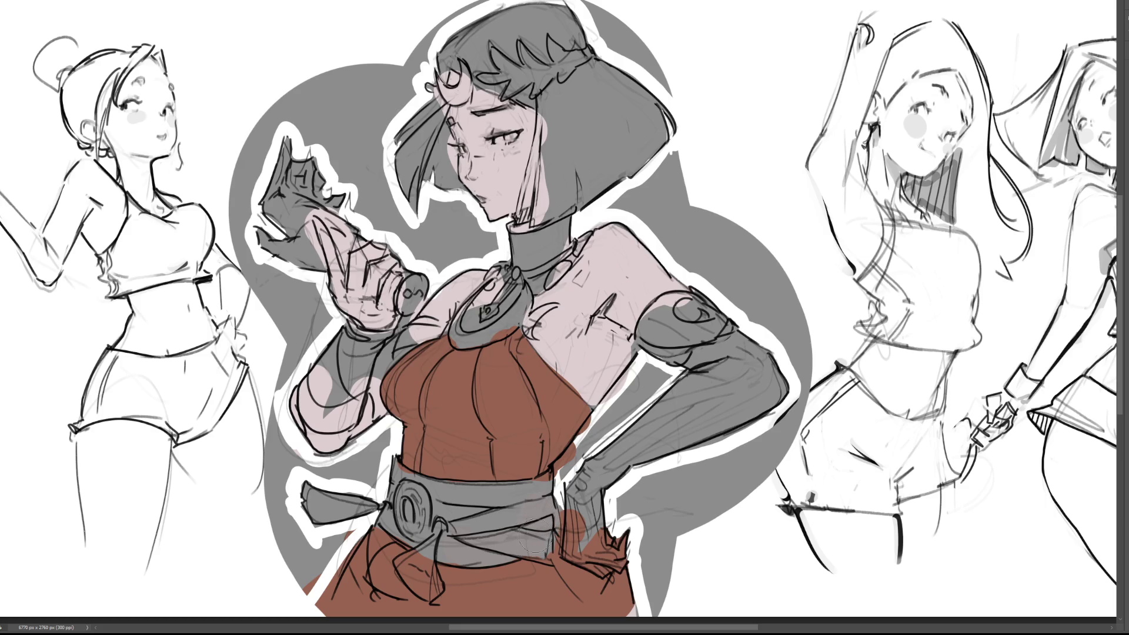
pyautogui.moveTo(536, 497); pyautogui.dragTo(550, 484)
pyautogui.moveTo(412, 556)
pyautogui.mouseDown()
pyautogui.moveTo(376, 574)
pyautogui.moveTo(402, 581)
pyautogui.moveTo(394, 561)
pyautogui.moveTo(436, 615)
pyautogui.mouseUp()
pyautogui.moveTo(449, 558)
pyautogui.mouseDown()
pyautogui.moveTo(444, 614)
pyautogui.moveTo(470, 611)
pyautogui.mouseUp()
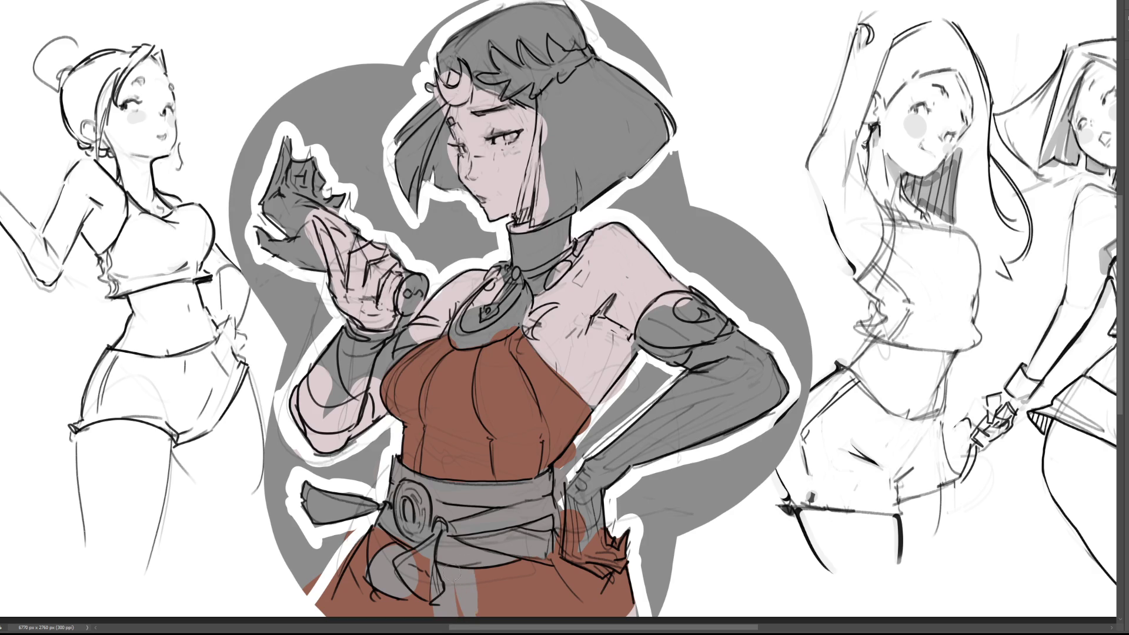
pyautogui.moveTo(379, 537); pyautogui.dragTo(332, 596)
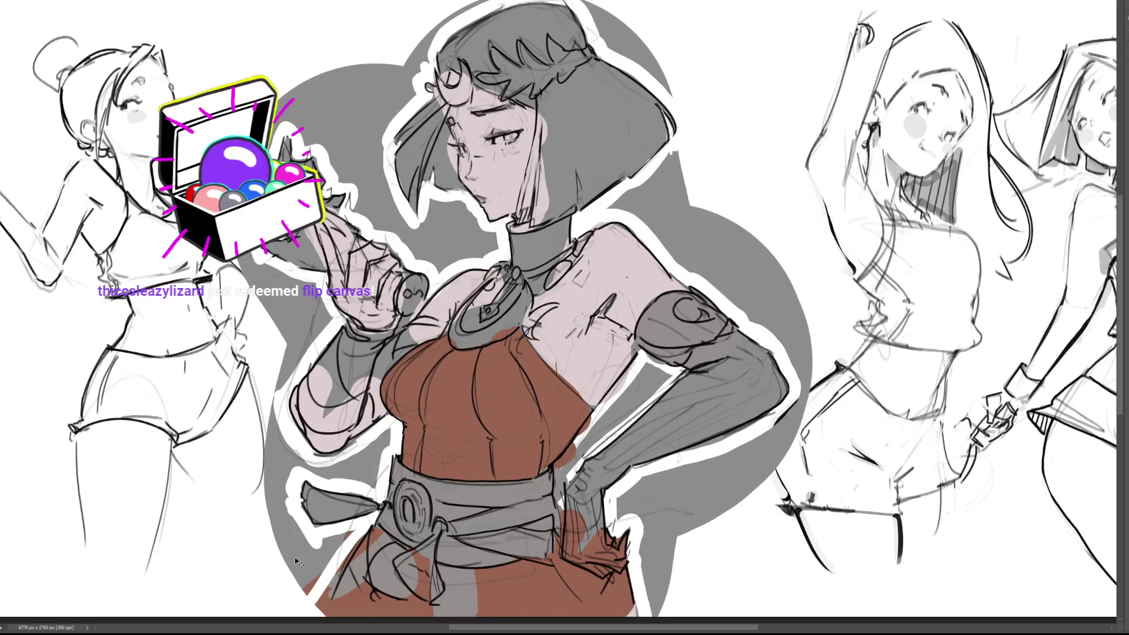
# Mirror the canvas and darken the wrist cuff, shoulder pads, belt and belt knot in dark grey
pyautogui.press('h')
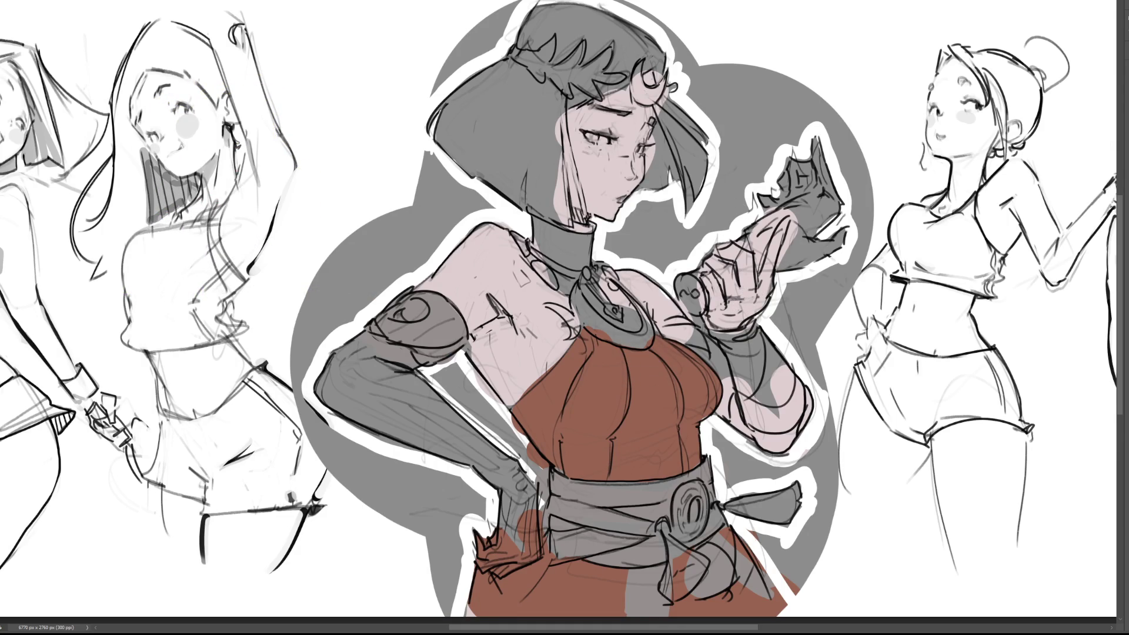
pyautogui.moveTo(711, 335)
pyautogui.mouseDown()
pyautogui.moveTo(761, 336)
pyautogui.moveTo(736, 360)
pyautogui.moveTo(759, 422)
pyautogui.moveTo(788, 412)
pyautogui.moveTo(799, 385)
pyautogui.moveTo(764, 352)
pyautogui.moveTo(791, 379)
pyautogui.mouseUp()
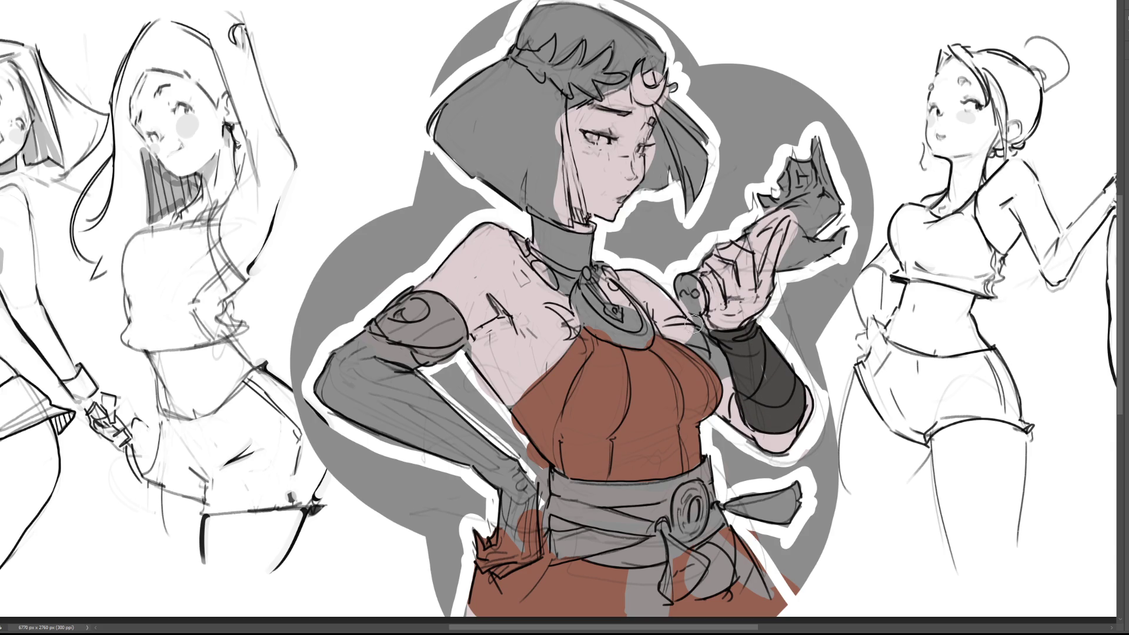
pyautogui.moveTo(657, 326)
pyautogui.mouseDown()
pyautogui.moveTo(683, 324)
pyautogui.moveTo(738, 403)
pyautogui.mouseUp()
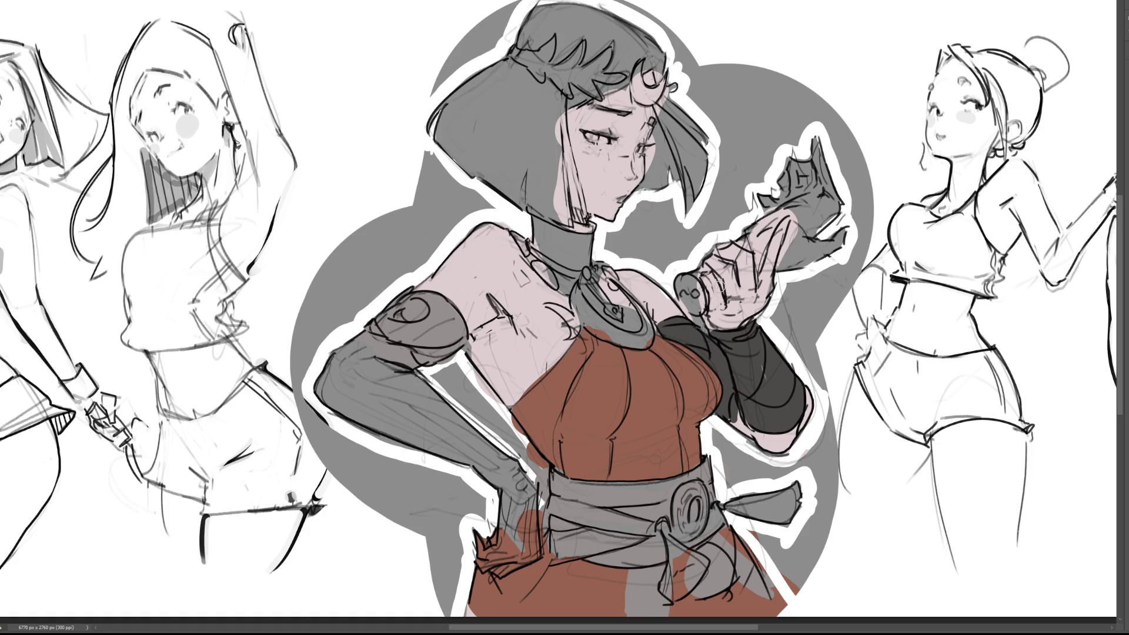
pyautogui.moveTo(378, 309)
pyautogui.mouseDown()
pyautogui.moveTo(425, 343)
pyautogui.moveTo(423, 364)
pyautogui.moveTo(452, 311)
pyautogui.moveTo(389, 309)
pyautogui.moveTo(426, 300)
pyautogui.mouseUp()
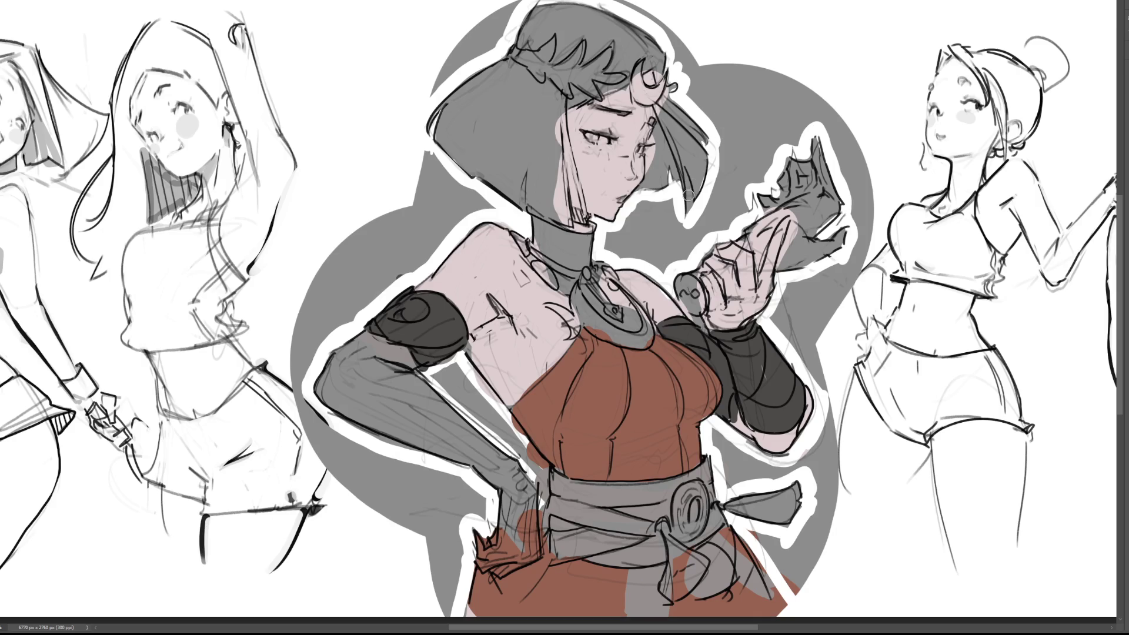
pyautogui.click(623, 499)
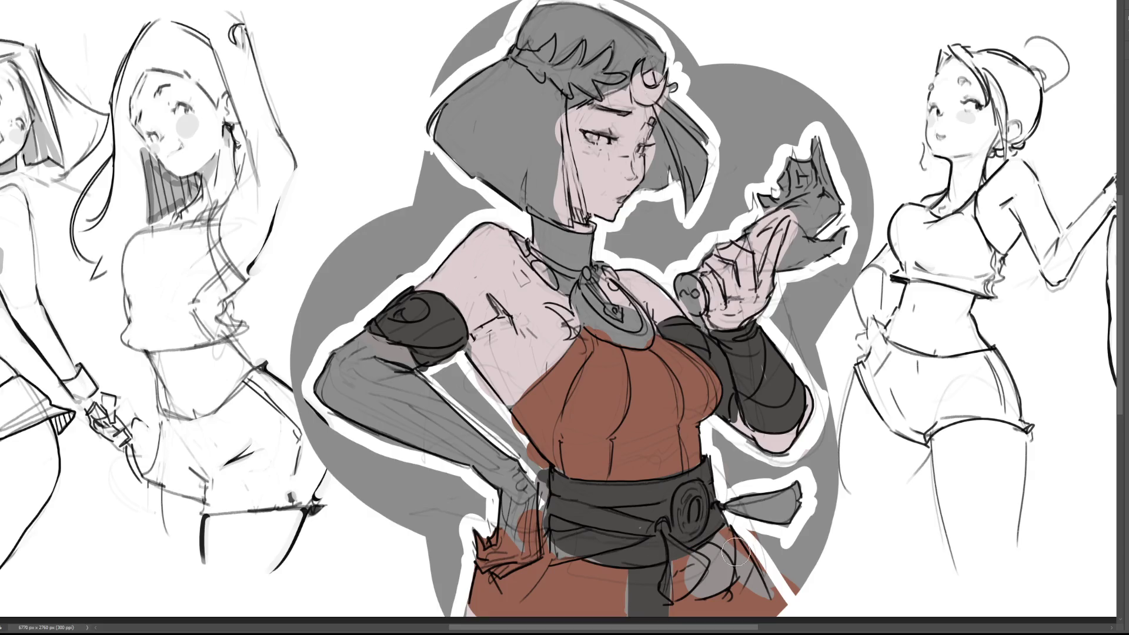
pyautogui.moveTo(708, 549)
pyautogui.mouseDown()
pyautogui.moveTo(705, 579)
pyautogui.moveTo(720, 556)
pyautogui.moveTo(709, 568)
pyautogui.moveTo(752, 576)
pyautogui.moveTo(776, 603)
pyautogui.mouseUp()
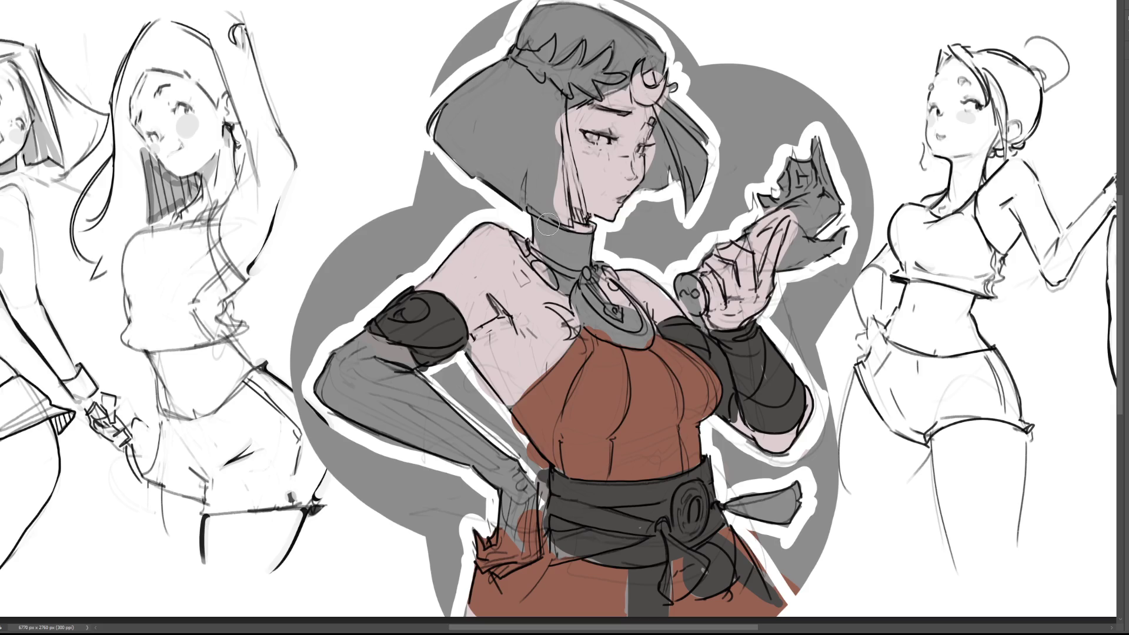
# Paint the collar, round pendant and chest ornament dark grey, then start the hair in yellow
pyautogui.moveTo(537, 225)
pyautogui.mouseDown()
pyautogui.moveTo(541, 259)
pyautogui.moveTo(582, 296)
pyautogui.moveTo(591, 324)
pyautogui.moveTo(585, 296)
pyautogui.moveTo(589, 312)
pyautogui.moveTo(605, 297)
pyautogui.moveTo(626, 306)
pyautogui.moveTo(602, 270)
pyautogui.moveTo(564, 261)
pyautogui.moveTo(588, 238)
pyautogui.moveTo(573, 229)
pyautogui.moveTo(591, 262)
pyautogui.moveTo(531, 212)
pyautogui.moveTo(553, 257)
pyautogui.mouseUp()
pyautogui.moveTo(548, 294)
pyautogui.mouseDown()
pyautogui.moveTo(573, 339)
pyautogui.moveTo(569, 320)
pyautogui.mouseUp()
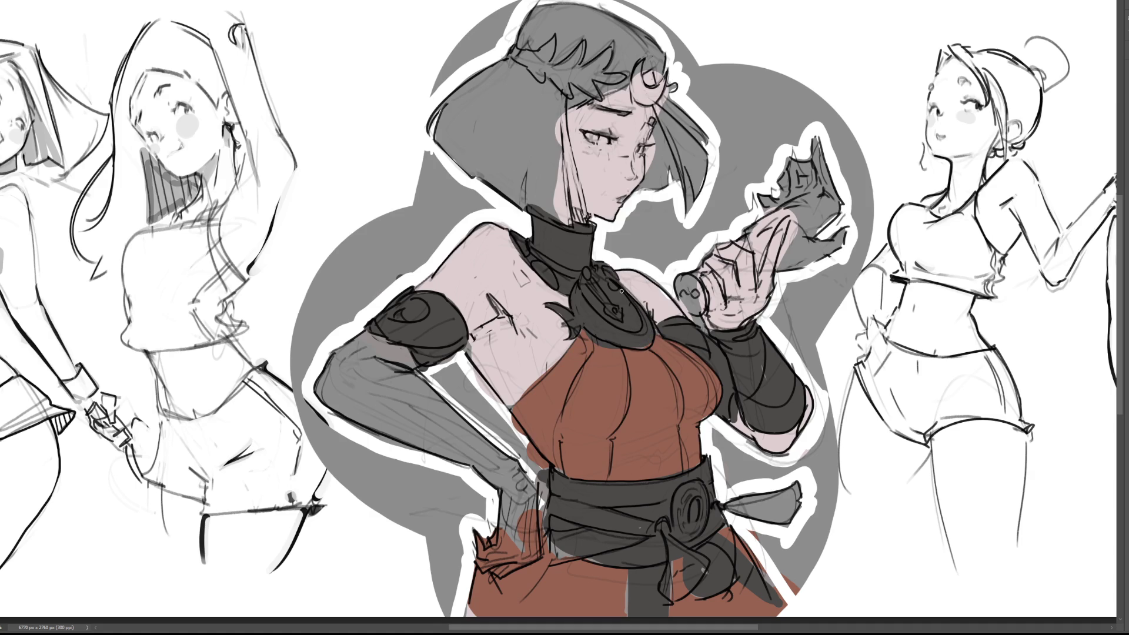
pyautogui.moveTo(632, 301); pyautogui.dragTo(622, 289)
pyautogui.moveTo(564, 27)
pyautogui.mouseDown()
pyautogui.moveTo(635, 15)
pyautogui.moveTo(647, 47)
pyautogui.moveTo(622, 42)
pyautogui.moveTo(588, 83)
pyautogui.moveTo(667, 57)
pyautogui.moveTo(693, 185)
pyautogui.moveTo(655, 194)
pyautogui.moveTo(653, 171)
pyautogui.moveTo(647, 203)
pyautogui.moveTo(675, 130)
pyautogui.moveTo(651, 123)
pyautogui.mouseUp()
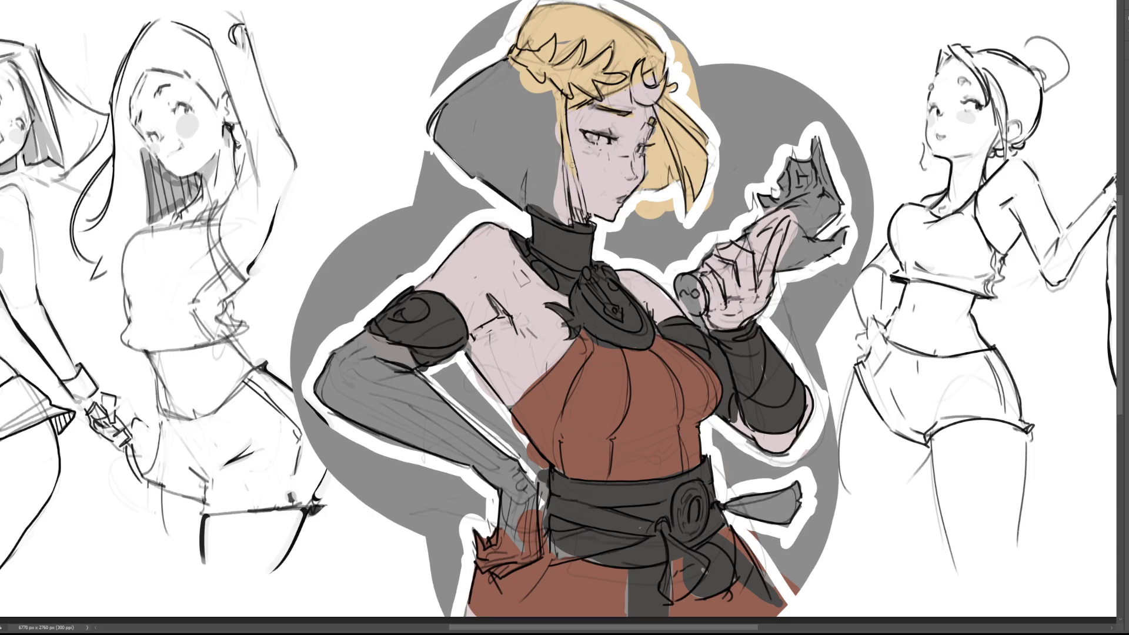
# Fill the left hair strand and remaining grey hair with yellow
pyautogui.moveTo(560, 102)
pyautogui.mouseDown()
pyautogui.moveTo(565, 202)
pyautogui.moveTo(556, 98)
pyautogui.mouseUp()
pyautogui.moveTo(527, 194)
pyautogui.mouseDown()
pyautogui.moveTo(550, 147)
pyautogui.moveTo(551, 82)
pyautogui.moveTo(532, 194)
pyautogui.moveTo(520, 174)
pyautogui.moveTo(525, 200)
pyautogui.moveTo(499, 170)
pyautogui.moveTo(470, 88)
pyautogui.moveTo(447, 82)
pyautogui.mouseUp()
pyautogui.moveTo(518, 12)
pyautogui.mouseDown()
pyautogui.moveTo(517, 88)
pyautogui.moveTo(450, 118)
pyautogui.moveTo(482, 171)
pyautogui.moveTo(508, 112)
pyautogui.mouseUp()
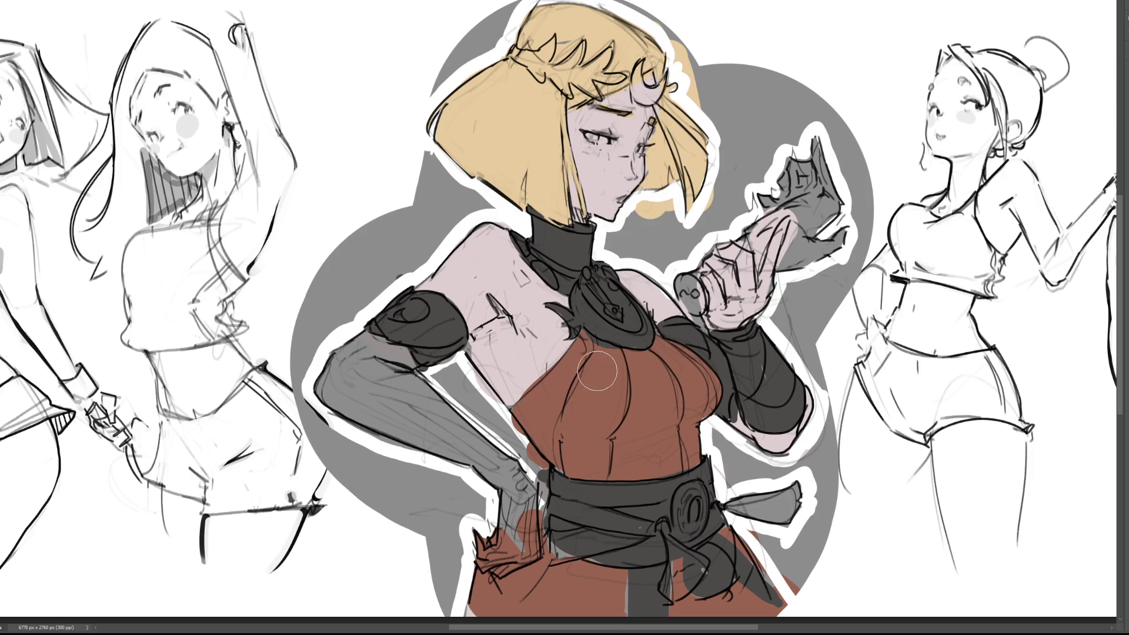
pyautogui.press('[')
pyautogui.press('[')
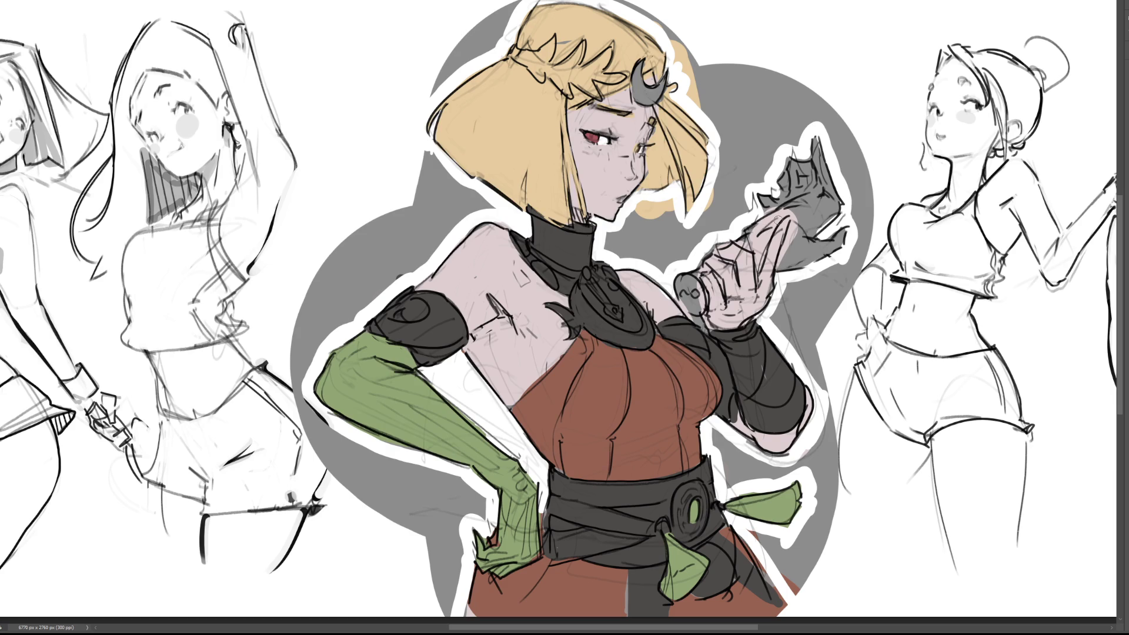
# Fill the scroll and its outlined end cap green, touch up its top, and begin a red-brown hair band
pyautogui.moveTo(692, 291)
pyautogui.mouseDown()
pyautogui.moveTo(682, 287)
pyautogui.moveTo(691, 303)
pyautogui.mouseUp()
pyautogui.moveTo(703, 265); pyautogui.dragTo(717, 297)
pyautogui.moveTo(741, 244)
pyautogui.mouseDown()
pyautogui.moveTo(763, 240)
pyautogui.moveTo(795, 171)
pyautogui.moveTo(811, 186)
pyautogui.moveTo(785, 273)
pyautogui.moveTo(814, 241)
pyautogui.moveTo(844, 235)
pyautogui.mouseUp()
pyautogui.moveTo(826, 164); pyautogui.dragTo(827, 184)
pyautogui.moveTo(839, 231); pyautogui.dragTo(847, 240)
pyautogui.moveTo(820, 200); pyautogui.dragTo(817, 225)
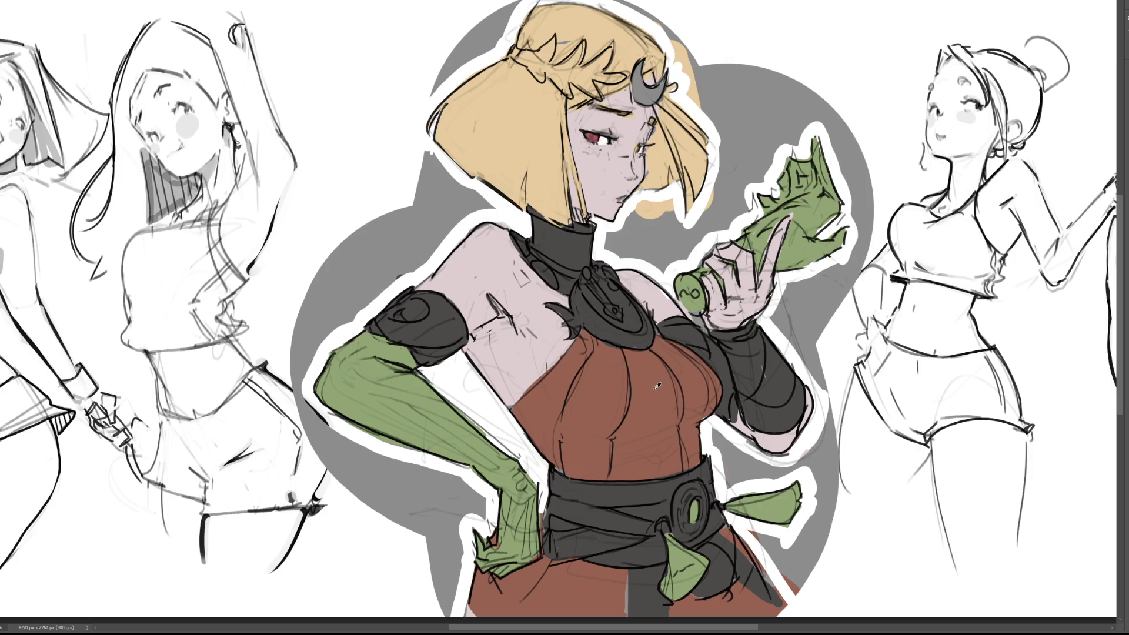
pyautogui.moveTo(509, 48)
pyautogui.mouseDown()
pyautogui.moveTo(543, 75)
pyautogui.moveTo(546, 44)
pyautogui.moveTo(556, 40)
pyautogui.moveTo(546, 64)
pyautogui.moveTo(580, 57)
pyautogui.moveTo(570, 94)
pyautogui.mouseUp()
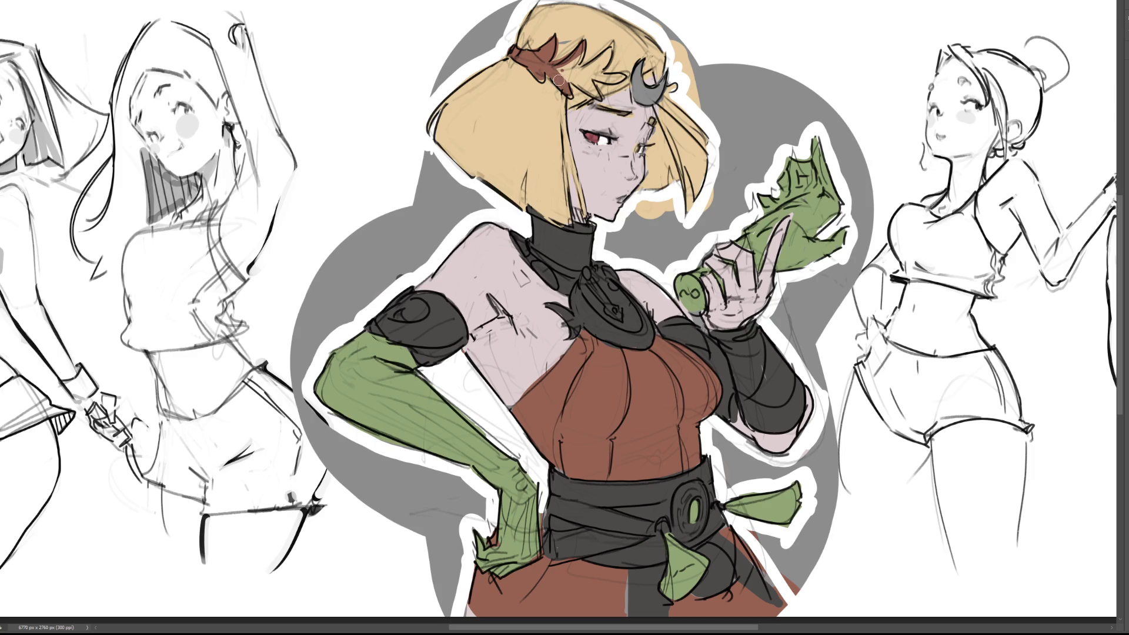
# Extend the red-brown hair band and paint glowing green symbols on the scroll near the fingertip
pyautogui.moveTo(558, 69)
pyautogui.mouseDown()
pyautogui.moveTo(596, 95)
pyautogui.moveTo(583, 49)
pyautogui.moveTo(597, 93)
pyautogui.moveTo(611, 51)
pyautogui.moveTo(620, 84)
pyautogui.mouseUp()
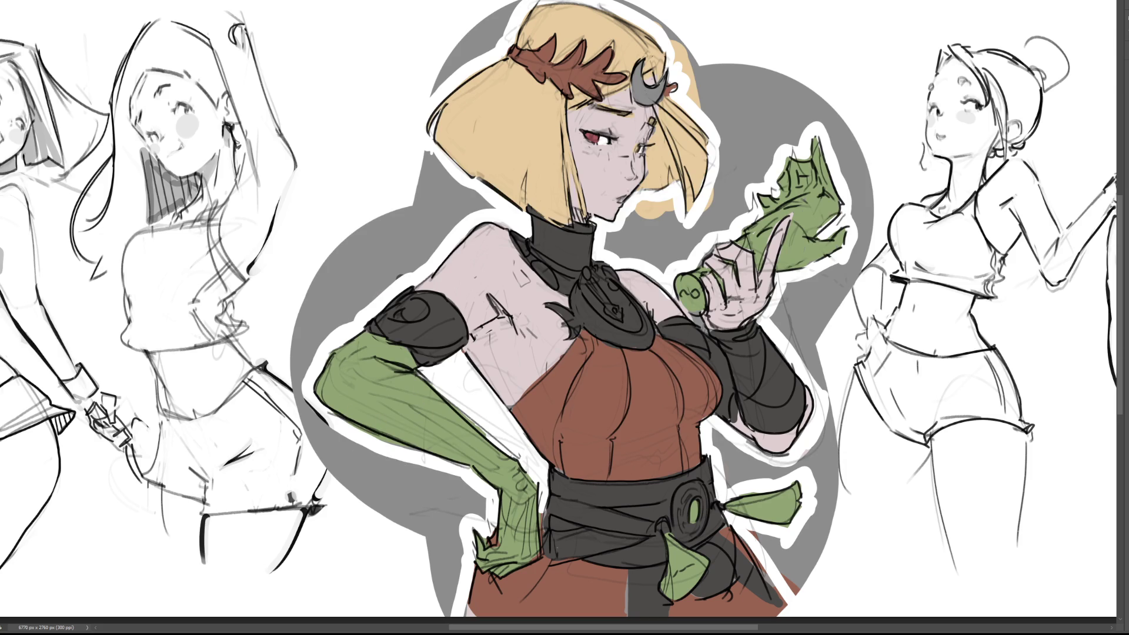
pyautogui.moveTo(680, 294)
pyautogui.mouseDown()
pyautogui.moveTo(699, 300)
pyautogui.moveTo(701, 287)
pyautogui.moveTo(702, 296)
pyautogui.mouseUp()
pyautogui.moveTo(751, 245); pyautogui.dragTo(762, 247)
pyautogui.moveTo(743, 247)
pyautogui.mouseDown()
pyautogui.moveTo(812, 250)
pyautogui.moveTo(842, 234)
pyautogui.moveTo(814, 224)
pyautogui.moveTo(829, 204)
pyautogui.moveTo(810, 202)
pyautogui.moveTo(770, 231)
pyautogui.moveTo(799, 217)
pyautogui.mouseUp()
pyautogui.moveTo(749, 239)
pyautogui.mouseDown()
pyautogui.moveTo(778, 218)
pyautogui.moveTo(799, 165)
pyautogui.mouseUp()
# Add bright-green glow on the scroll's upper part and along the upper sleeve and shoulder
pyautogui.moveTo(797, 168)
pyautogui.mouseDown()
pyautogui.moveTo(816, 165)
pyautogui.moveTo(820, 142)
pyautogui.mouseUp()
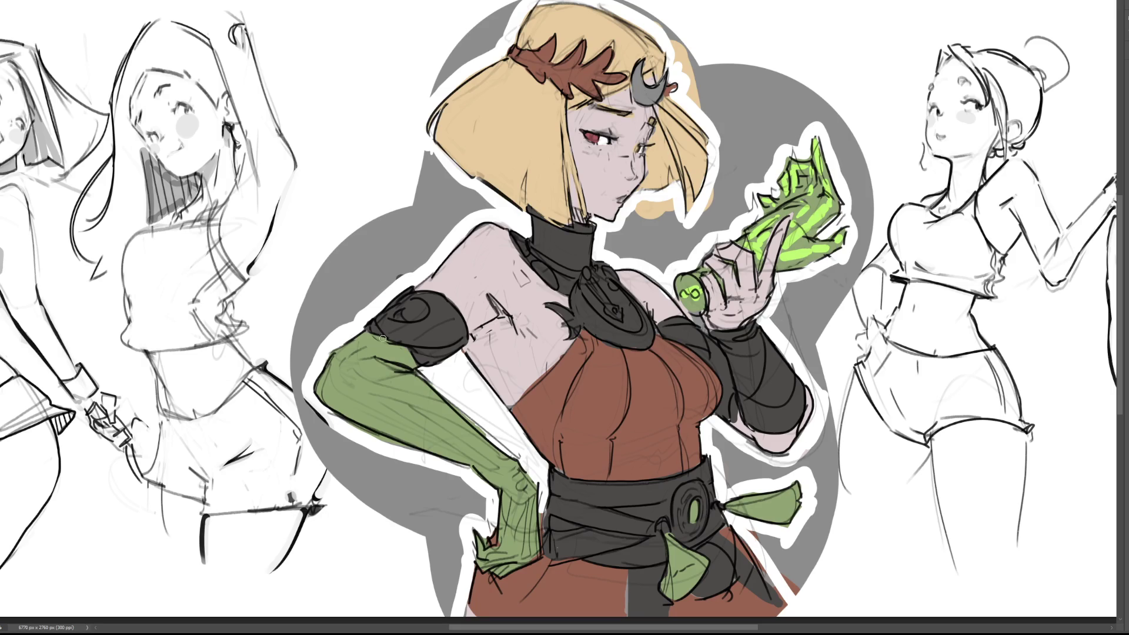
pyautogui.moveTo(378, 345)
pyautogui.mouseDown()
pyautogui.moveTo(392, 351)
pyautogui.moveTo(340, 373)
pyautogui.moveTo(406, 395)
pyautogui.moveTo(371, 387)
pyautogui.moveTo(510, 462)
pyautogui.mouseUp()
pyautogui.hotkey('ctrl', 'z')
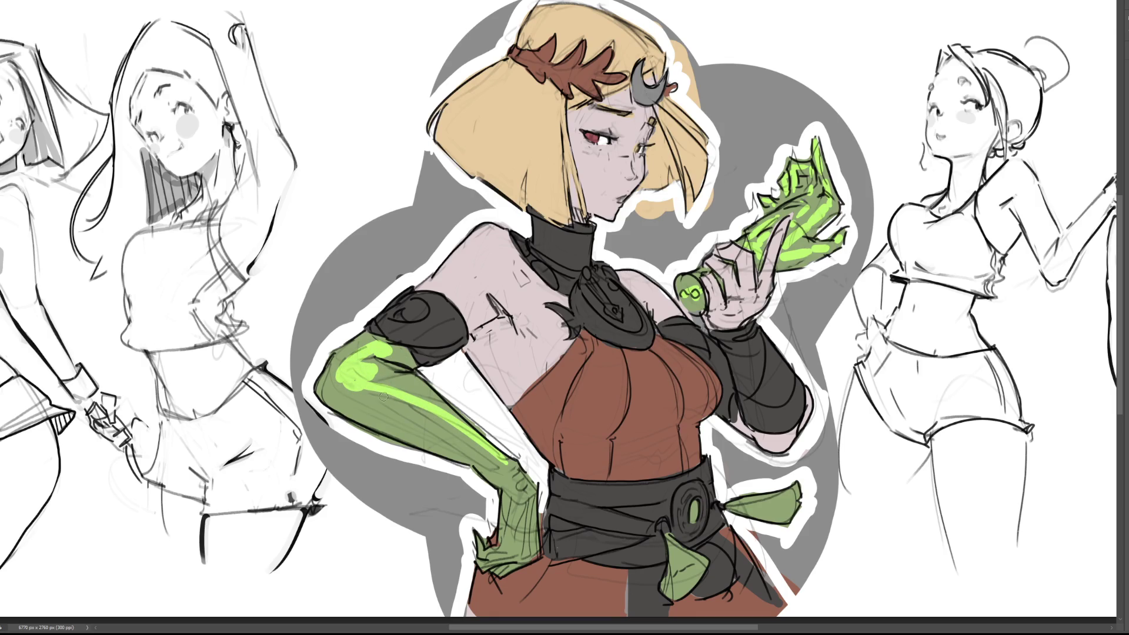
pyautogui.moveTo(366, 387); pyautogui.dragTo(491, 473)
pyautogui.hotkey('ctrl', 'z')
pyautogui.moveTo(350, 377)
pyautogui.mouseDown()
pyautogui.moveTo(332, 388)
pyautogui.moveTo(343, 395)
pyautogui.mouseUp()
pyautogui.moveTo(360, 386)
pyautogui.mouseDown()
pyautogui.moveTo(331, 392)
pyautogui.moveTo(488, 458)
pyautogui.mouseUp()
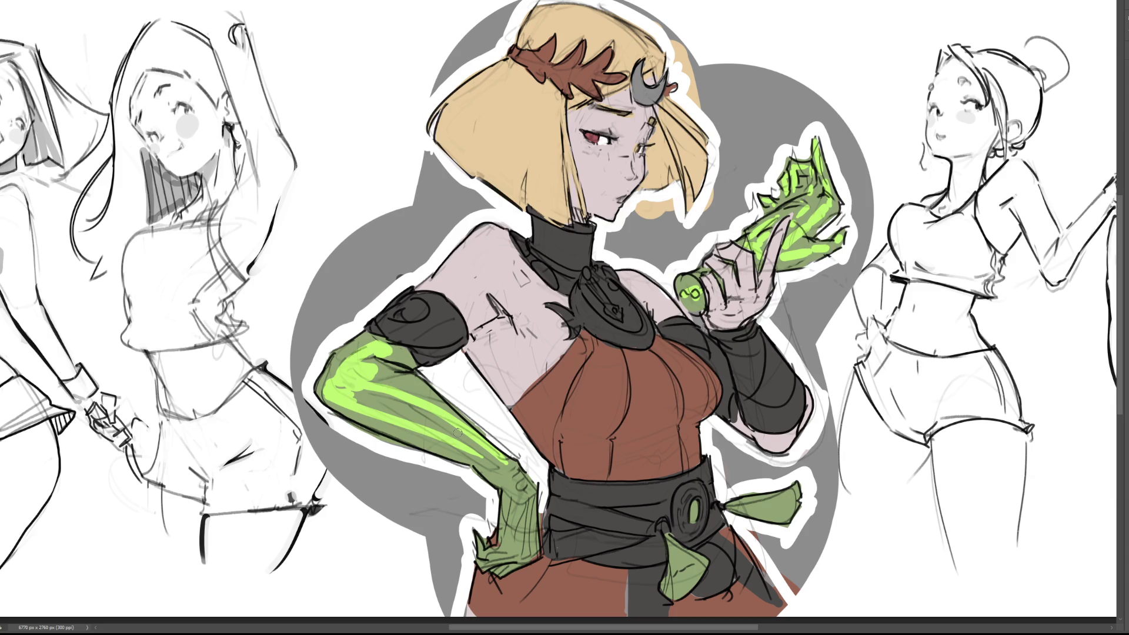
# Paint a thin glow highlight down the forearm to the wrist and along the fingers on the hip
pyautogui.moveTo(368, 415)
pyautogui.mouseDown()
pyautogui.moveTo(405, 418)
pyautogui.moveTo(511, 483)
pyautogui.mouseUp()
pyautogui.hotkey('ctrl', 'z')
pyautogui.hotkey('ctrl', 'z')
pyautogui.moveTo(439, 442)
pyautogui.mouseDown()
pyautogui.moveTo(522, 483)
pyautogui.moveTo(532, 506)
pyautogui.moveTo(515, 543)
pyautogui.mouseUp()
pyautogui.moveTo(522, 498)
pyautogui.mouseDown()
pyautogui.moveTo(535, 559)
pyautogui.moveTo(489, 556)
pyautogui.mouseUp()
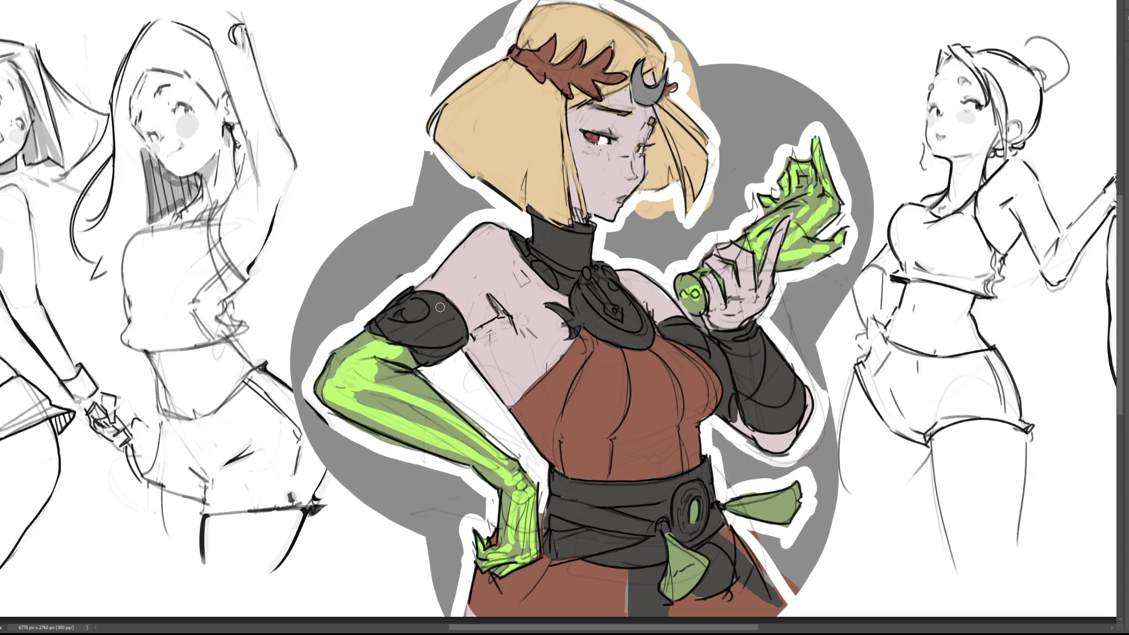
pyautogui.moveTo(348, 356)
pyautogui.mouseDown()
pyautogui.moveTo(333, 375)
pyautogui.moveTo(350, 352)
pyautogui.mouseUp()
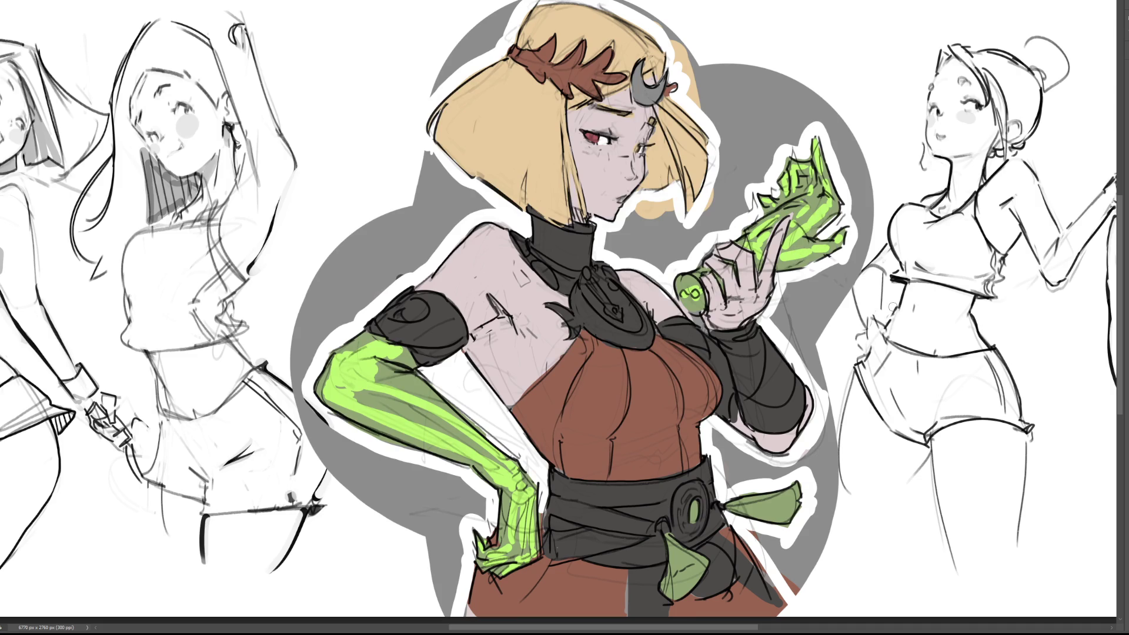
pyautogui.press(']')
pyautogui.press(']')
pyautogui.press(']')
# Darken the character and backdrop, then lighten the hair's top and face-edge strands
pyautogui.moveTo(917, 264)
pyautogui.mouseDown()
pyautogui.moveTo(823, 247)
pyautogui.moveTo(559, 117)
pyautogui.moveTo(470, 353)
pyautogui.moveTo(761, 506)
pyautogui.mouseUp()
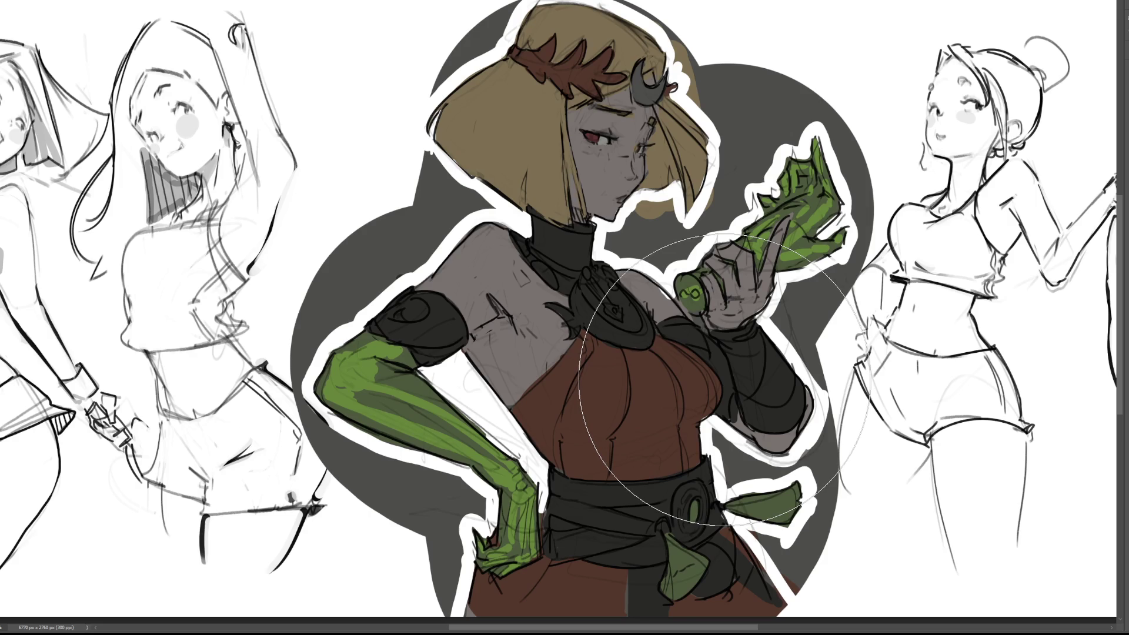
pyautogui.press('[')
pyautogui.press('[')
pyautogui.press('[')
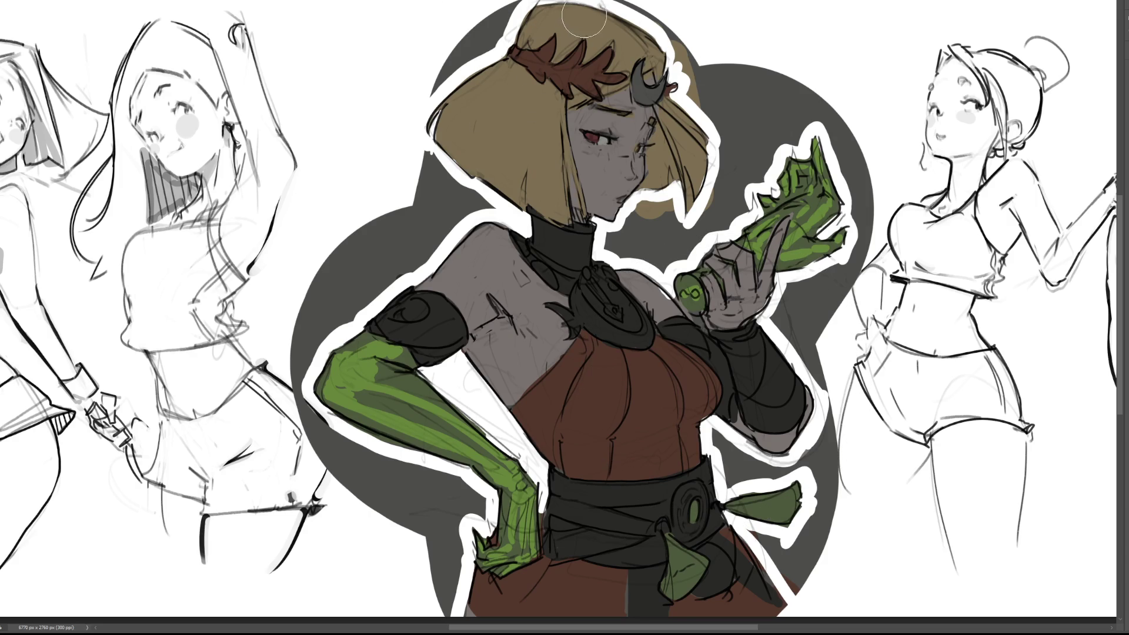
pyautogui.moveTo(546, 13); pyautogui.dragTo(682, 35)
pyautogui.moveTo(587, 23)
pyautogui.mouseDown()
pyautogui.moveTo(565, 65)
pyautogui.moveTo(579, 24)
pyautogui.moveTo(594, 65)
pyautogui.moveTo(641, 59)
pyautogui.moveTo(623, 47)
pyautogui.moveTo(576, 94)
pyautogui.moveTo(500, 82)
pyautogui.moveTo(470, 129)
pyautogui.moveTo(500, 164)
pyautogui.moveTo(520, 95)
pyautogui.moveTo(538, 176)
pyautogui.moveTo(501, 141)
pyautogui.mouseUp()
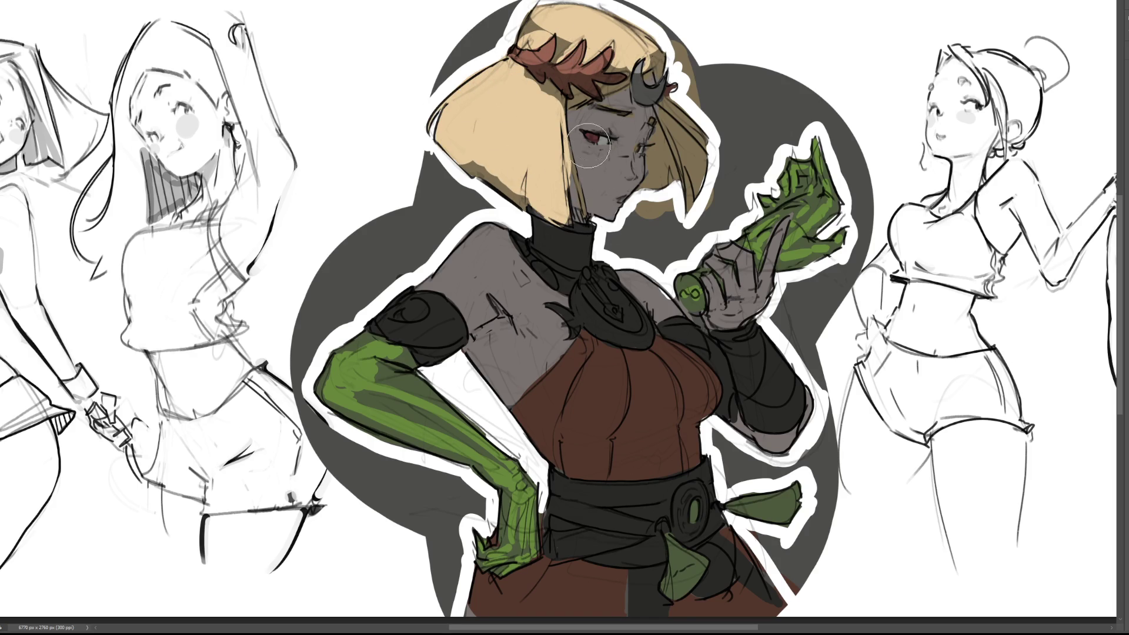
pyautogui.hotkey('ctrl', 'z')
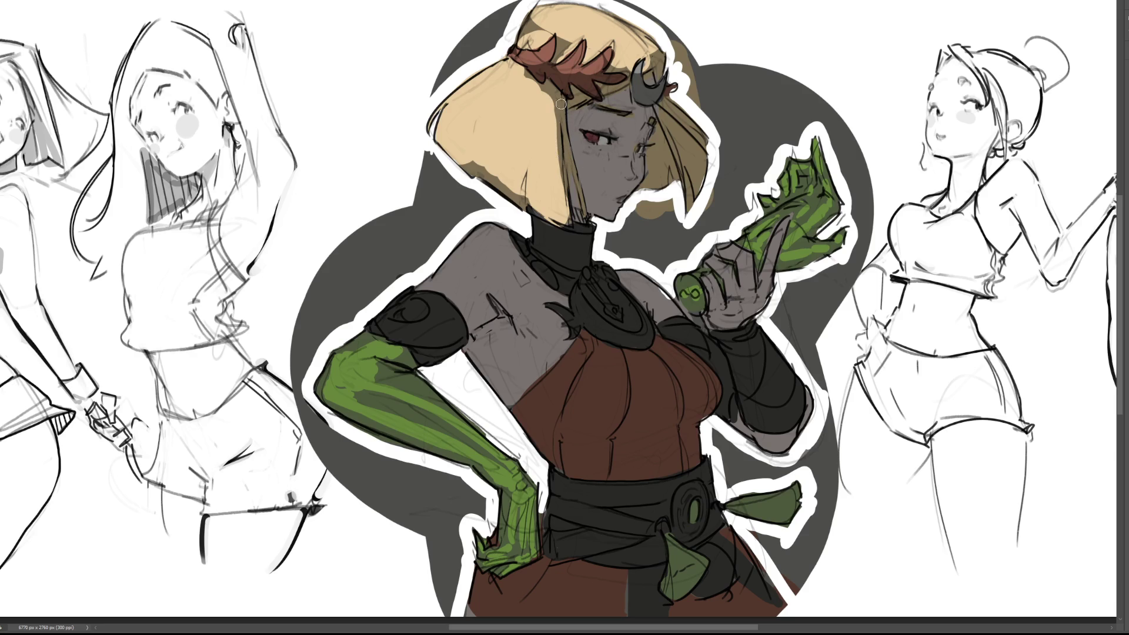
pyautogui.moveTo(559, 100)
pyautogui.mouseDown()
pyautogui.moveTo(585, 211)
pyautogui.moveTo(572, 227)
pyautogui.mouseUp()
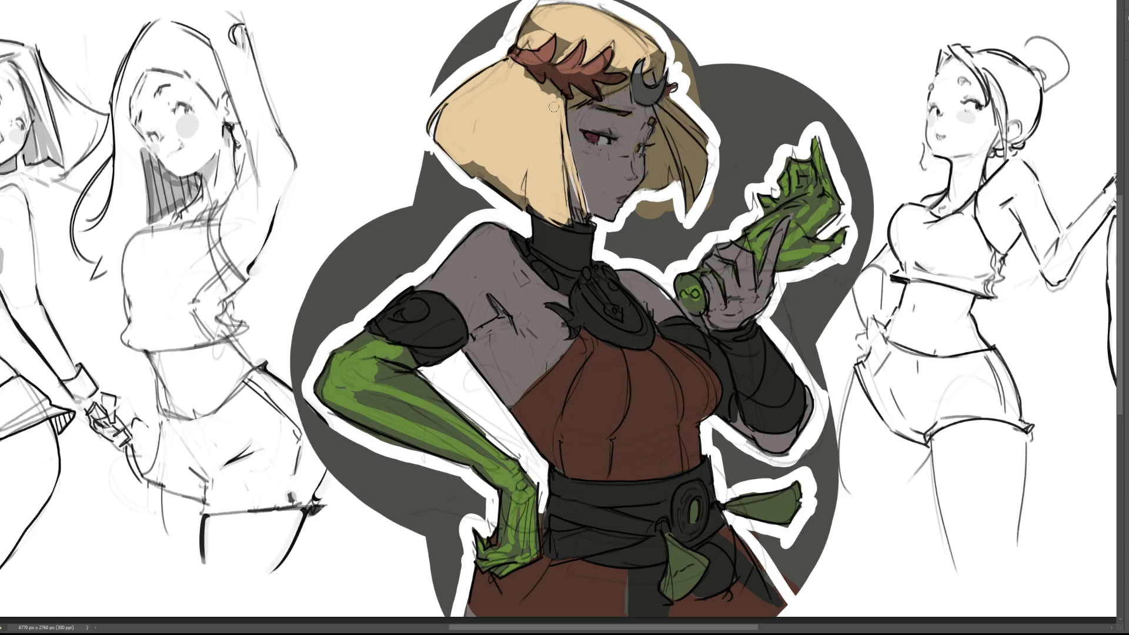
pyautogui.moveTo(470, 147); pyautogui.dragTo(452, 146)
# Highlight the nose and shoulder edge, and add lime-green highlights along the glove's upper arm
pyautogui.moveTo(626, 160); pyautogui.dragTo(628, 178)
pyautogui.moveTo(632, 176); pyautogui.dragTo(626, 178)
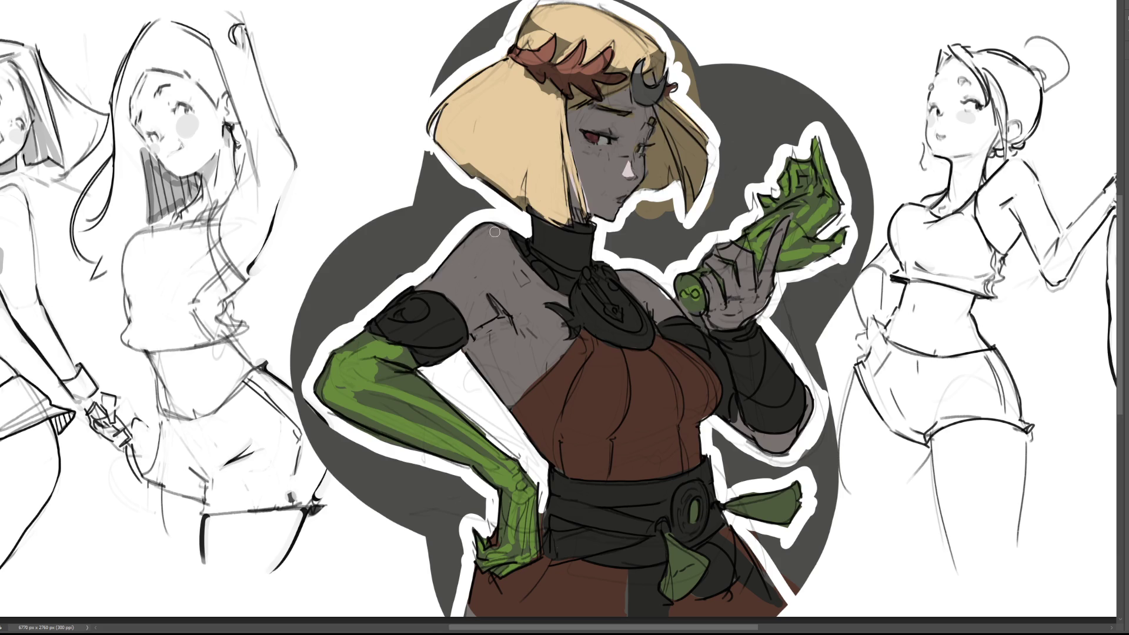
pyautogui.moveTo(484, 229); pyautogui.dragTo(359, 339)
pyautogui.moveTo(424, 295)
pyautogui.mouseDown()
pyautogui.moveTo(367, 337)
pyautogui.moveTo(322, 406)
pyautogui.mouseUp()
pyautogui.moveTo(338, 364)
pyautogui.mouseDown()
pyautogui.moveTo(347, 397)
pyautogui.moveTo(335, 408)
pyautogui.mouseUp()
pyautogui.moveTo(397, 358)
pyautogui.mouseDown()
pyautogui.moveTo(338, 385)
pyautogui.moveTo(408, 425)
pyautogui.mouseUp()
pyautogui.moveTo(353, 377)
pyautogui.mouseDown()
pyautogui.moveTo(383, 401)
pyautogui.moveTo(365, 376)
pyautogui.moveTo(412, 401)
pyautogui.mouseUp()
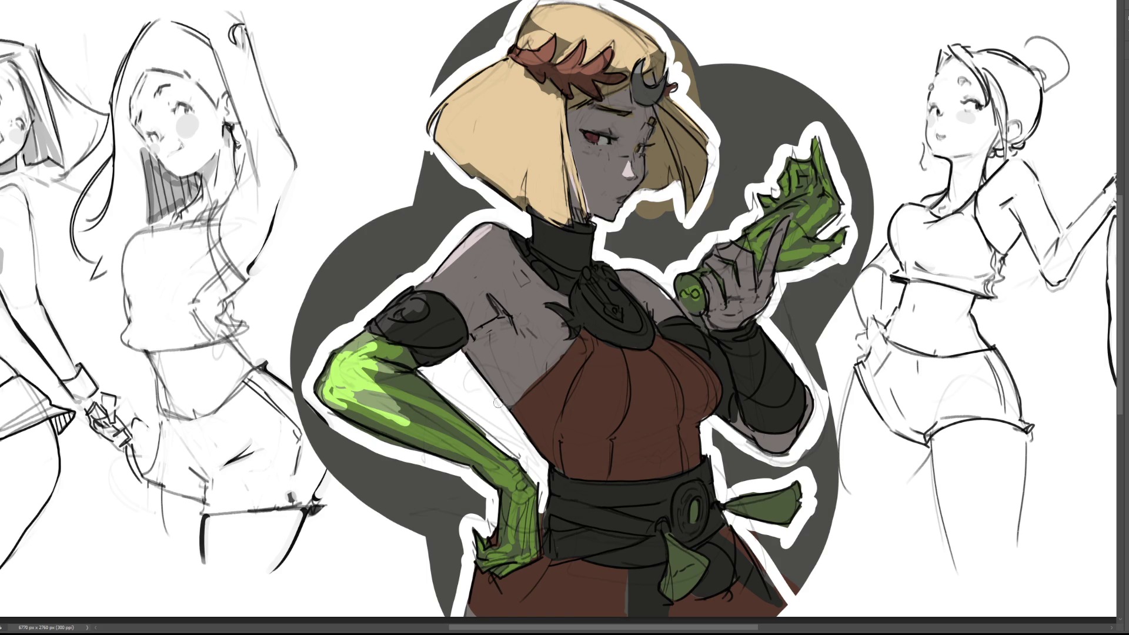
# Highlight the collar ornament, upper chest, raised knuckles, green sash, tassel and gloved hand
pyautogui.moveTo(569, 312)
pyautogui.mouseDown()
pyautogui.moveTo(579, 294)
pyautogui.moveTo(575, 311)
pyautogui.mouseUp()
pyautogui.moveTo(581, 351)
pyautogui.mouseDown()
pyautogui.moveTo(650, 361)
pyautogui.moveTo(587, 372)
pyautogui.moveTo(688, 355)
pyautogui.moveTo(606, 376)
pyautogui.moveTo(676, 370)
pyautogui.moveTo(579, 361)
pyautogui.moveTo(696, 363)
pyautogui.moveTo(687, 358)
pyautogui.mouseUp()
pyautogui.moveTo(700, 276)
pyautogui.mouseDown()
pyautogui.moveTo(729, 250)
pyautogui.moveTo(758, 250)
pyautogui.moveTo(750, 234)
pyautogui.moveTo(792, 211)
pyautogui.moveTo(788, 171)
pyautogui.moveTo(818, 154)
pyautogui.moveTo(751, 247)
pyautogui.moveTo(800, 253)
pyautogui.moveTo(833, 238)
pyautogui.moveTo(795, 250)
pyautogui.mouseUp()
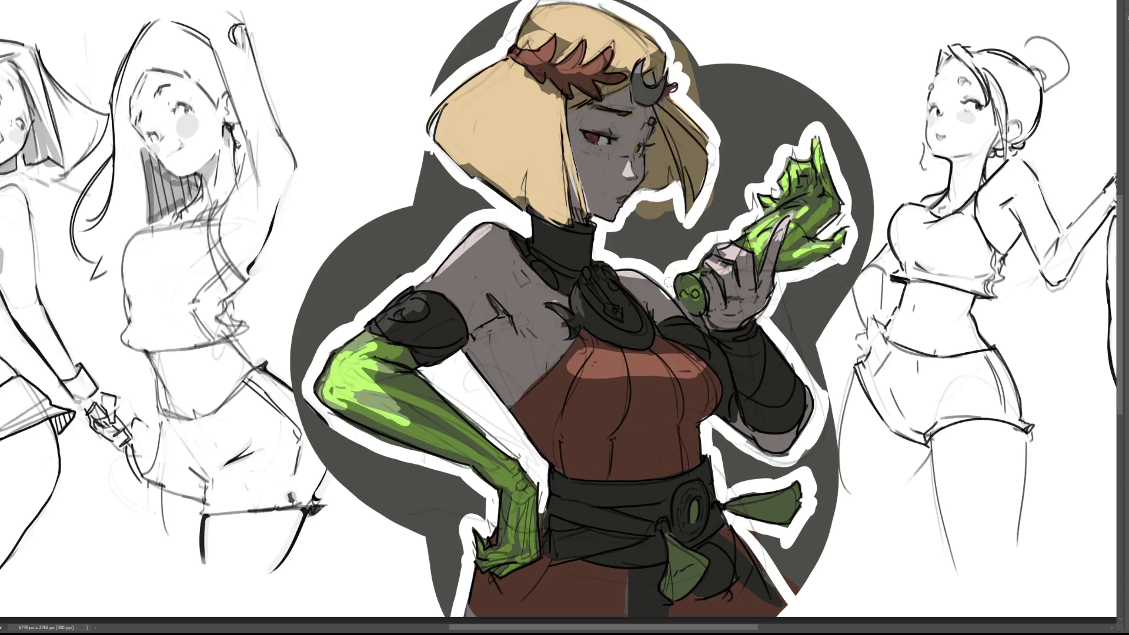
pyautogui.moveTo(744, 496); pyautogui.dragTo(758, 489)
pyautogui.moveTo(673, 546); pyautogui.dragTo(681, 566)
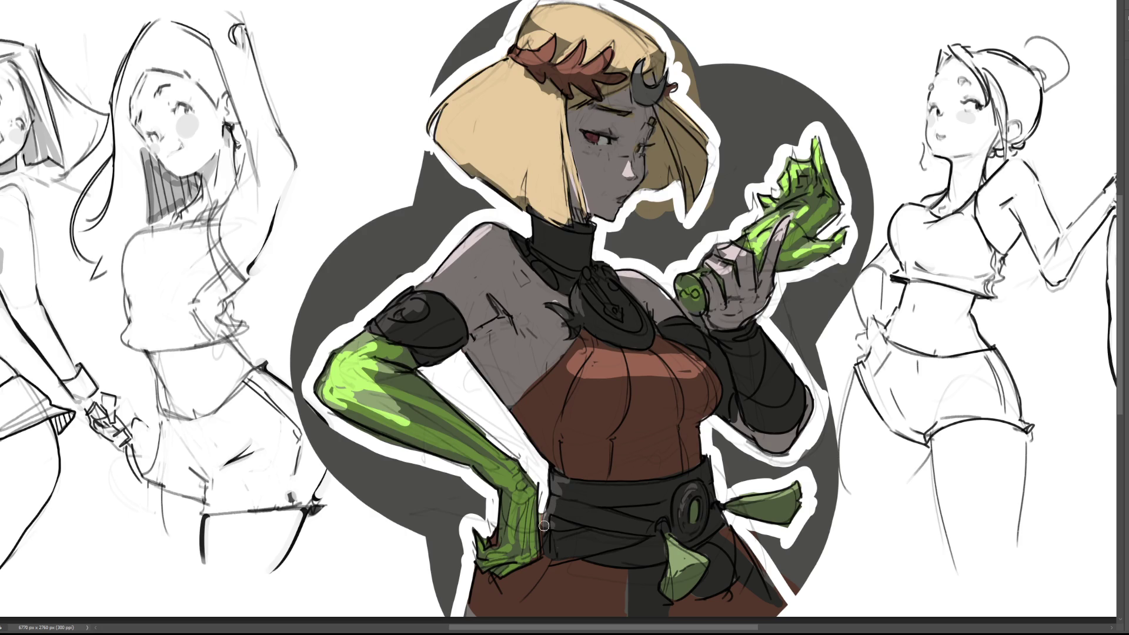
pyautogui.moveTo(505, 514); pyautogui.dragTo(480, 544)
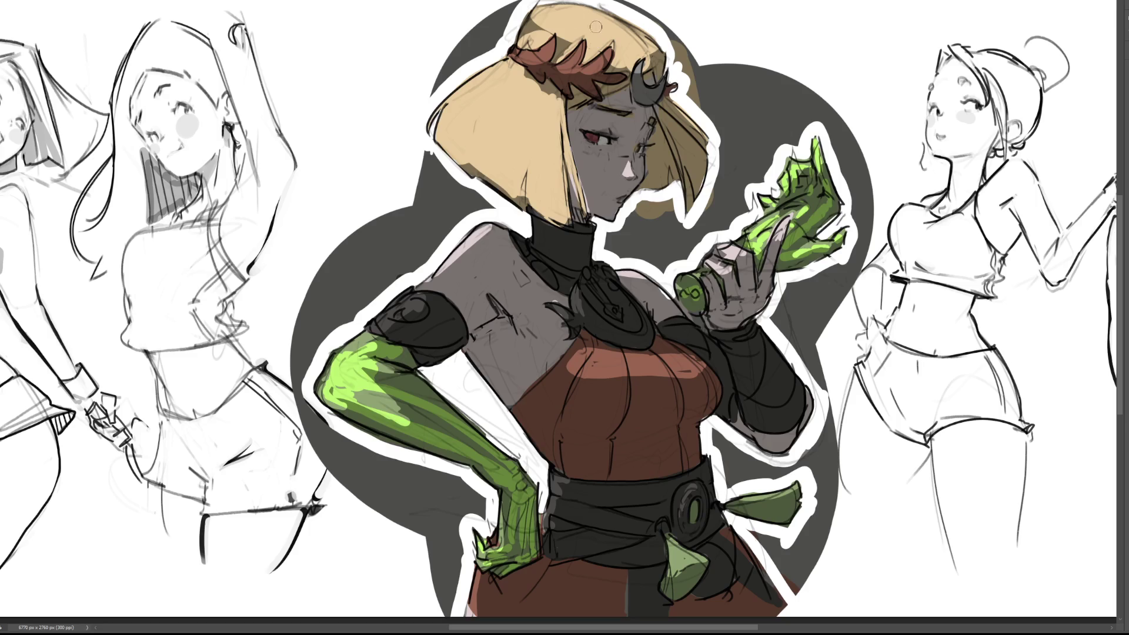
# Brighten the hair's top and left side and add warm glow beside the elbow
pyautogui.moveTo(545, 9)
pyautogui.mouseDown()
pyautogui.moveTo(635, 47)
pyautogui.moveTo(559, 30)
pyautogui.mouseUp()
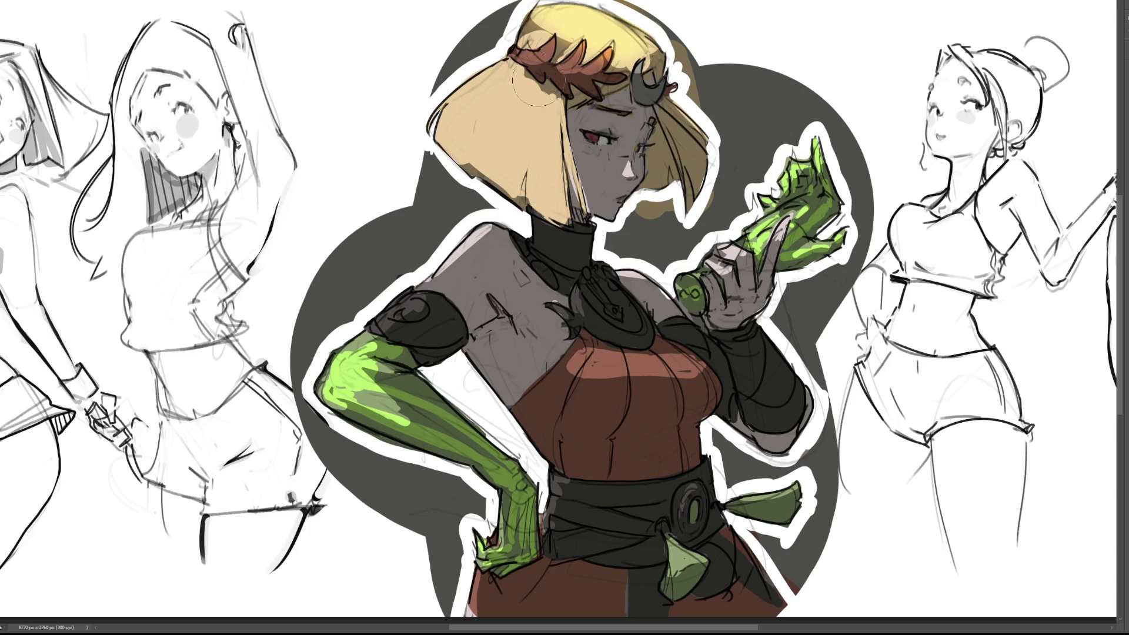
pyautogui.moveTo(462, 92)
pyautogui.mouseDown()
pyautogui.moveTo(470, 118)
pyautogui.moveTo(529, 153)
pyautogui.moveTo(423, 71)
pyautogui.moveTo(517, 147)
pyautogui.mouseUp()
pyautogui.moveTo(343, 338)
pyautogui.mouseDown()
pyautogui.moveTo(323, 368)
pyautogui.moveTo(352, 353)
pyautogui.moveTo(365, 388)
pyautogui.moveTo(411, 306)
pyautogui.moveTo(482, 229)
pyautogui.moveTo(413, 278)
pyautogui.mouseUp()
pyautogui.hotkey('ctrl', 'z')
pyautogui.hotkey('ctrl', 'z')
pyautogui.hotkey('ctrl', 'z')
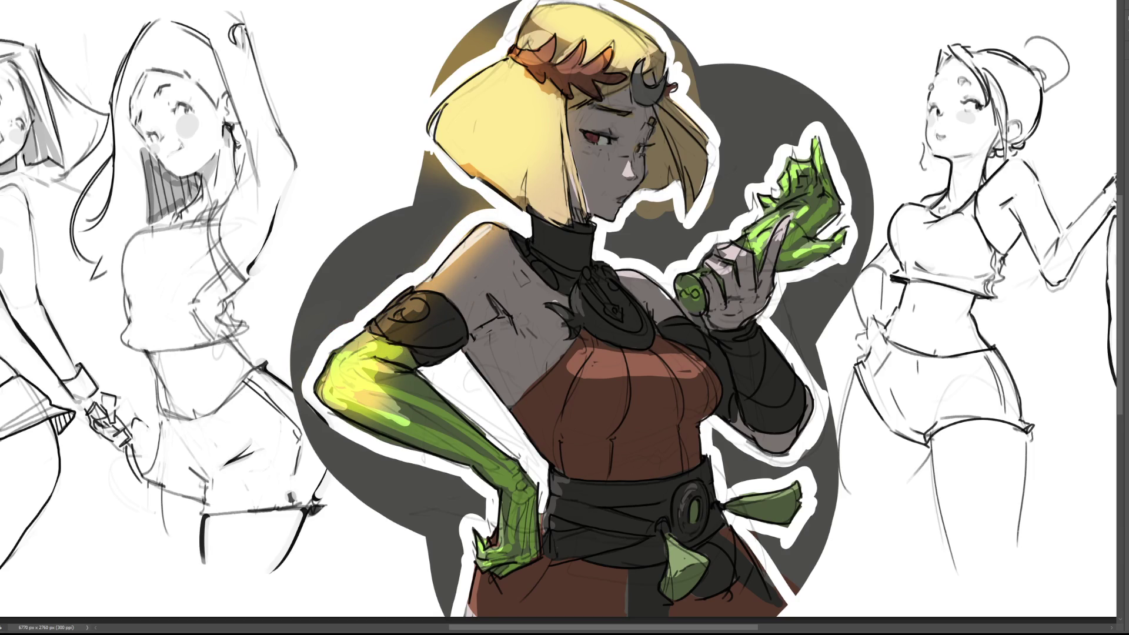
# Paint an even warm orange glow across the red bodice's upper chest
pyautogui.moveTo(640, 235)
pyautogui.mouseDown()
pyautogui.moveTo(646, 247)
pyautogui.moveTo(709, 244)
pyautogui.moveTo(790, 176)
pyautogui.moveTo(828, 123)
pyautogui.mouseUp()
pyautogui.hotkey('ctrl', 'z')
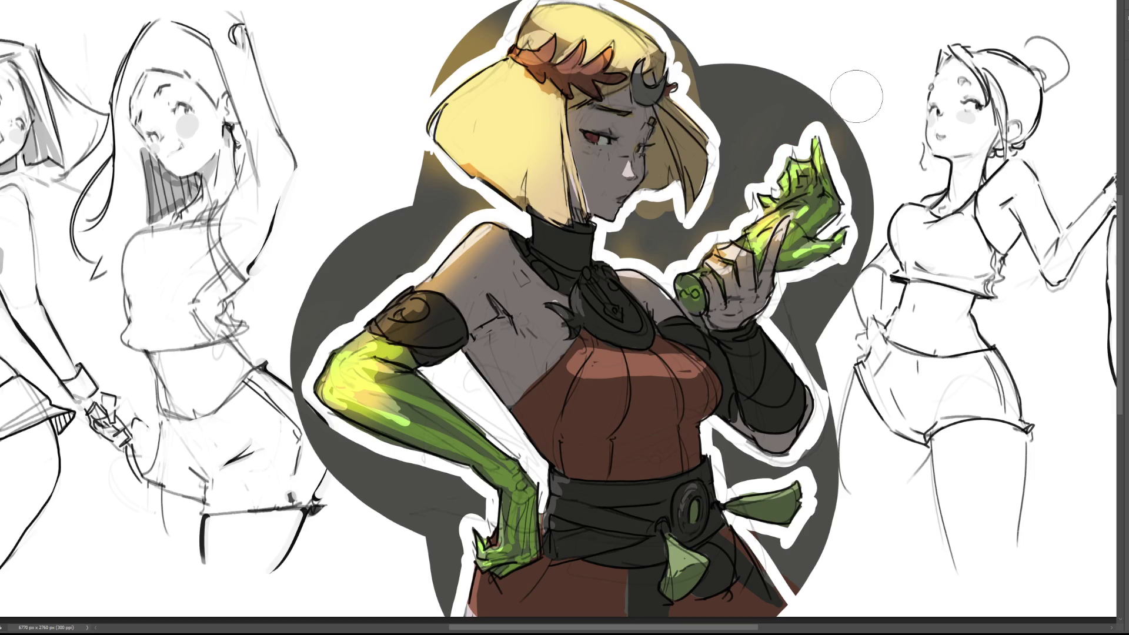
pyautogui.moveTo(582, 365); pyautogui.dragTo(686, 369)
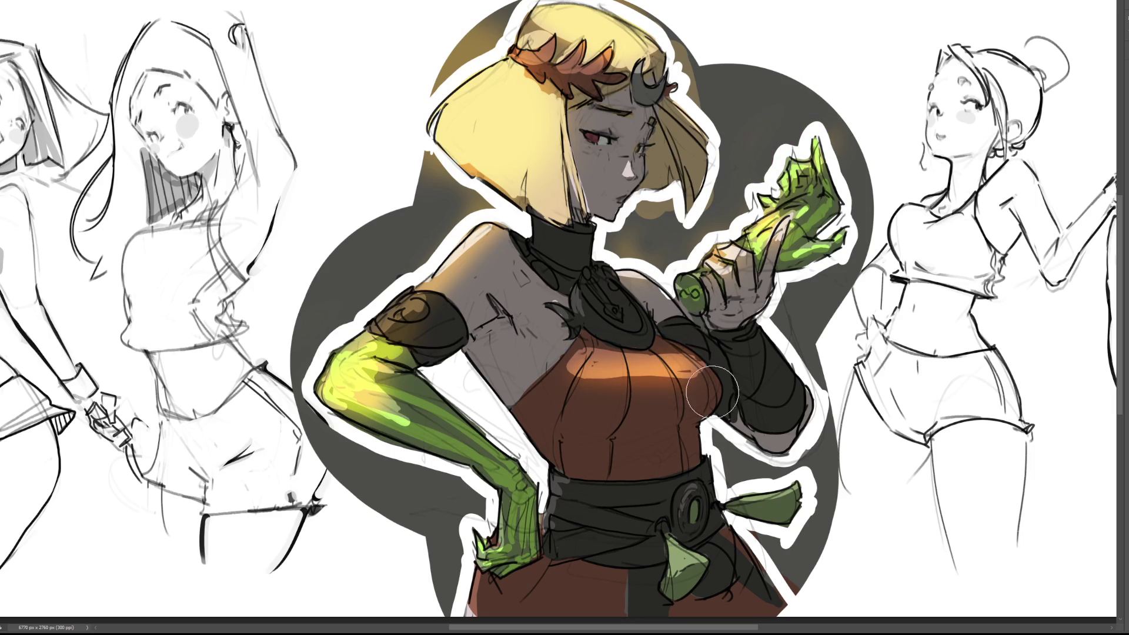
pyautogui.moveTo(580, 365); pyautogui.dragTo(709, 361)
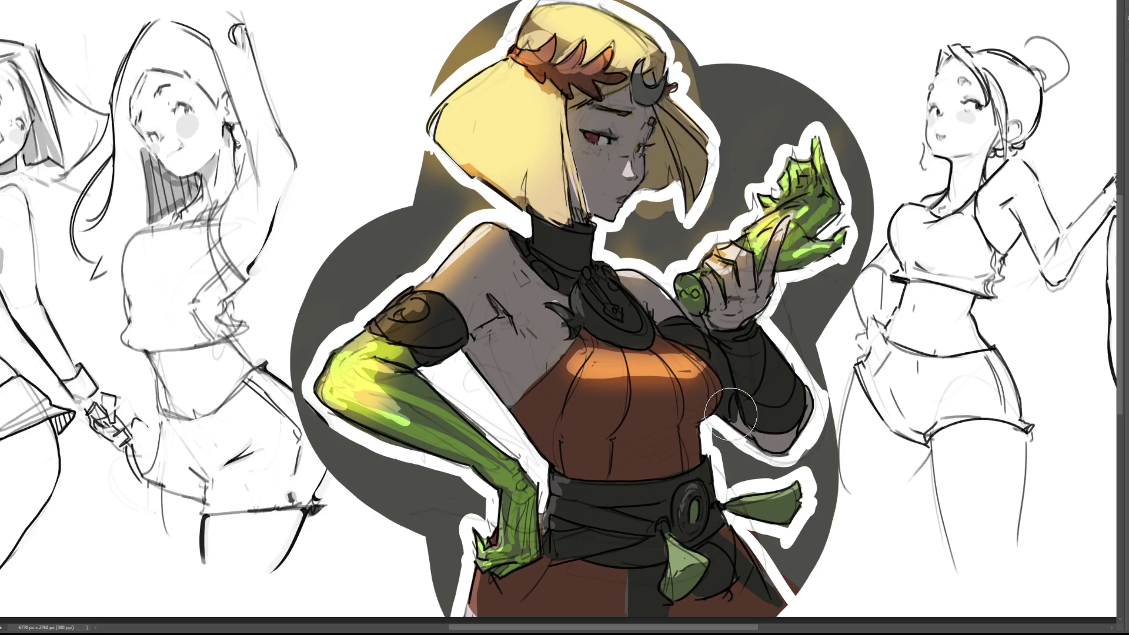
# Brighten the green tassel, darken the strap beside it, and add warm glow beside the hip hand
pyautogui.moveTo(688, 563); pyautogui.dragTo(653, 538)
pyautogui.moveTo(752, 582)
pyautogui.mouseDown()
pyautogui.moveTo(643, 509)
pyautogui.moveTo(696, 512)
pyautogui.moveTo(781, 470)
pyautogui.moveTo(764, 464)
pyautogui.mouseUp()
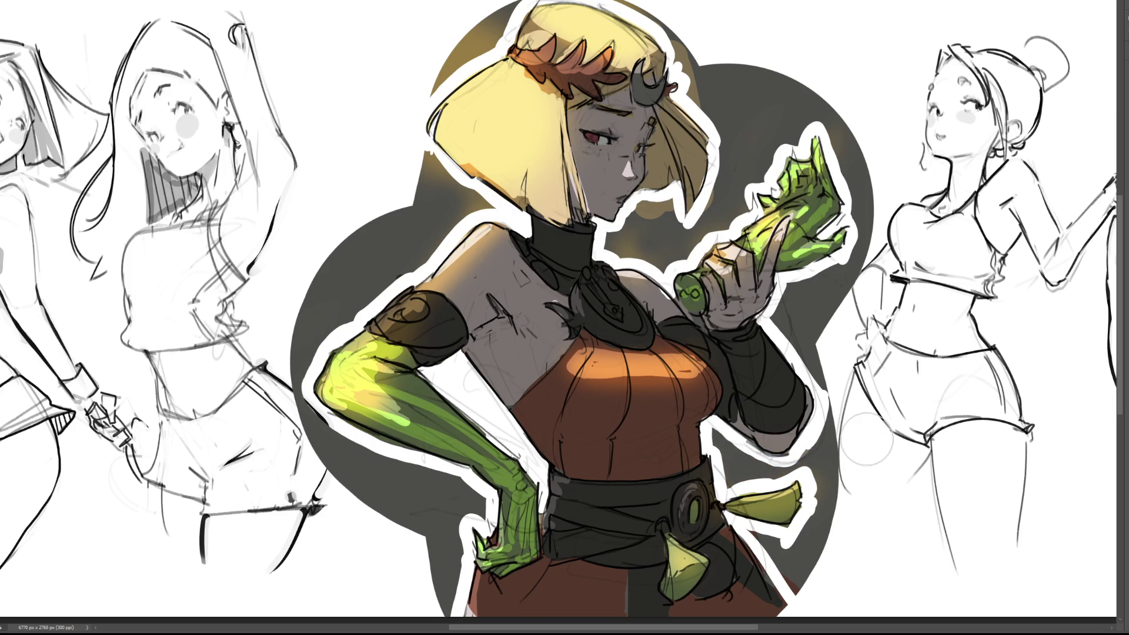
pyautogui.moveTo(456, 529)
pyautogui.mouseDown()
pyautogui.moveTo(449, 564)
pyautogui.moveTo(479, 543)
pyautogui.moveTo(544, 548)
pyautogui.moveTo(487, 597)
pyautogui.moveTo(512, 594)
pyautogui.moveTo(499, 608)
pyautogui.mouseUp()
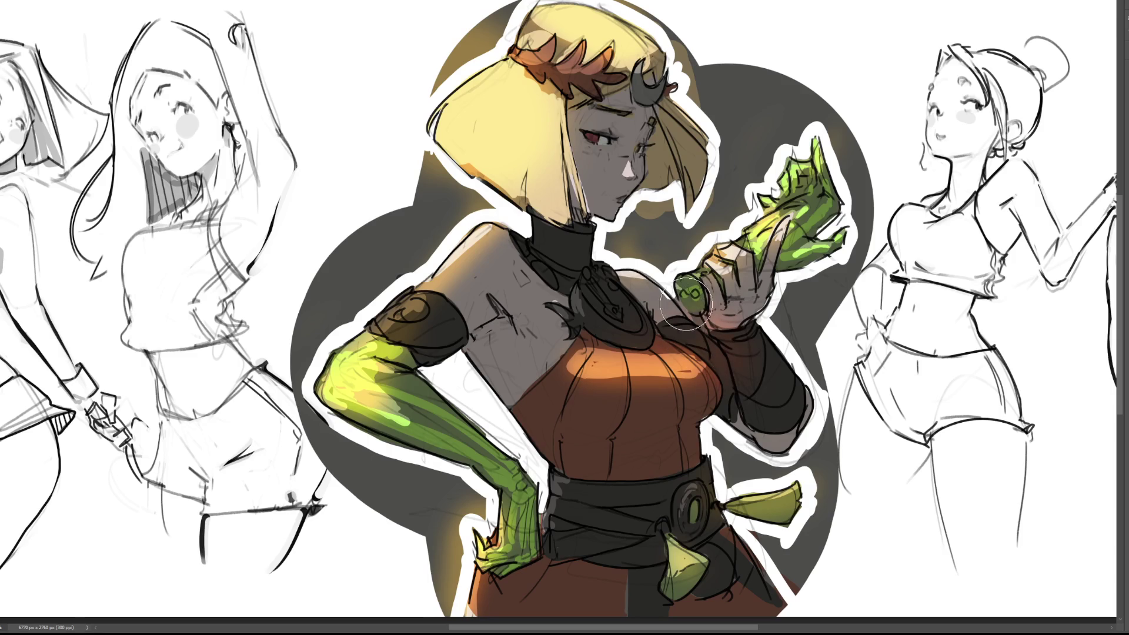
# Wash warm orange light over the face and hair, darken the wrist cuff, and gloss the belt gem
pyautogui.moveTo(579, 221); pyautogui.dragTo(592, 238)
pyautogui.moveTo(730, 355); pyautogui.dragTo(778, 388)
pyautogui.moveTo(699, 523)
pyautogui.mouseDown()
pyautogui.moveTo(681, 542)
pyautogui.moveTo(668, 529)
pyautogui.moveTo(741, 464)
pyautogui.moveTo(752, 488)
pyautogui.moveTo(744, 476)
pyautogui.moveTo(756, 365)
pyautogui.mouseUp()
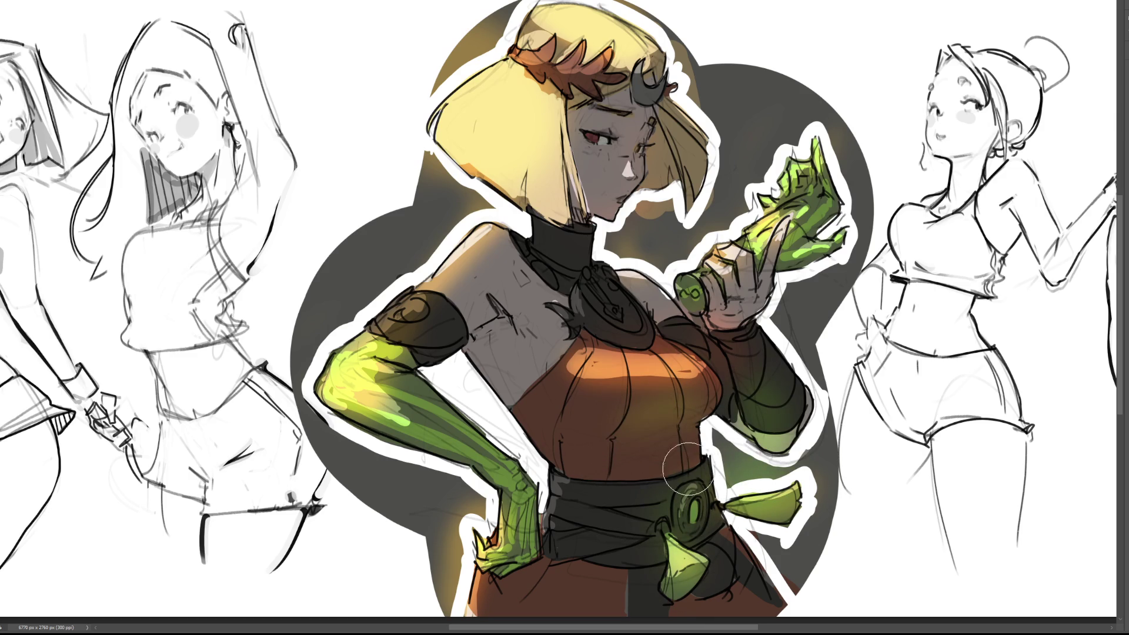
# Spread yellow-green glow over the dress, belt gem, raised hand, scroll end, hair and arm
pyautogui.moveTo(606, 425); pyautogui.dragTo(699, 411)
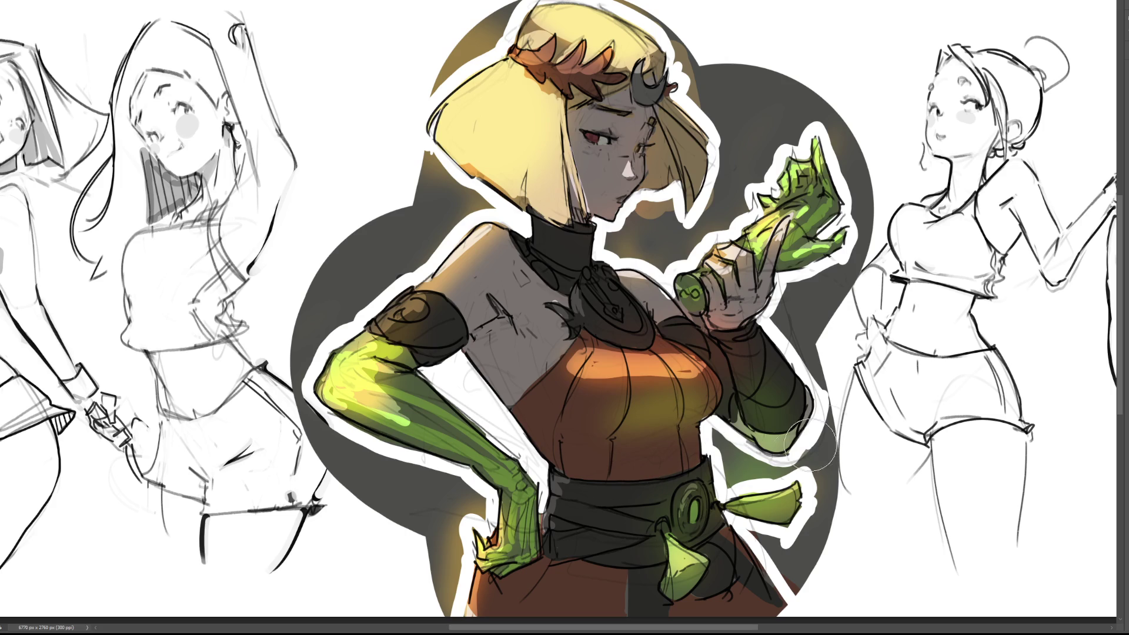
pyautogui.moveTo(717, 509)
pyautogui.mouseDown()
pyautogui.moveTo(709, 532)
pyautogui.moveTo(705, 512)
pyautogui.mouseUp()
pyautogui.moveTo(817, 215)
pyautogui.mouseDown()
pyautogui.moveTo(823, 235)
pyautogui.moveTo(802, 259)
pyautogui.mouseUp()
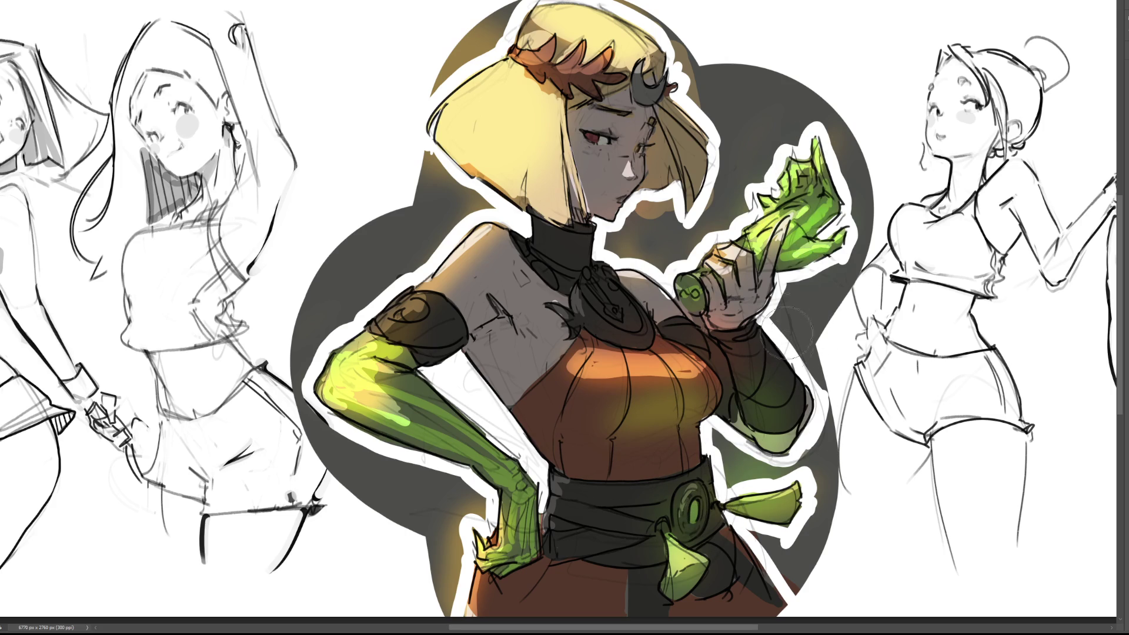
pyautogui.moveTo(687, 300); pyautogui.dragTo(702, 311)
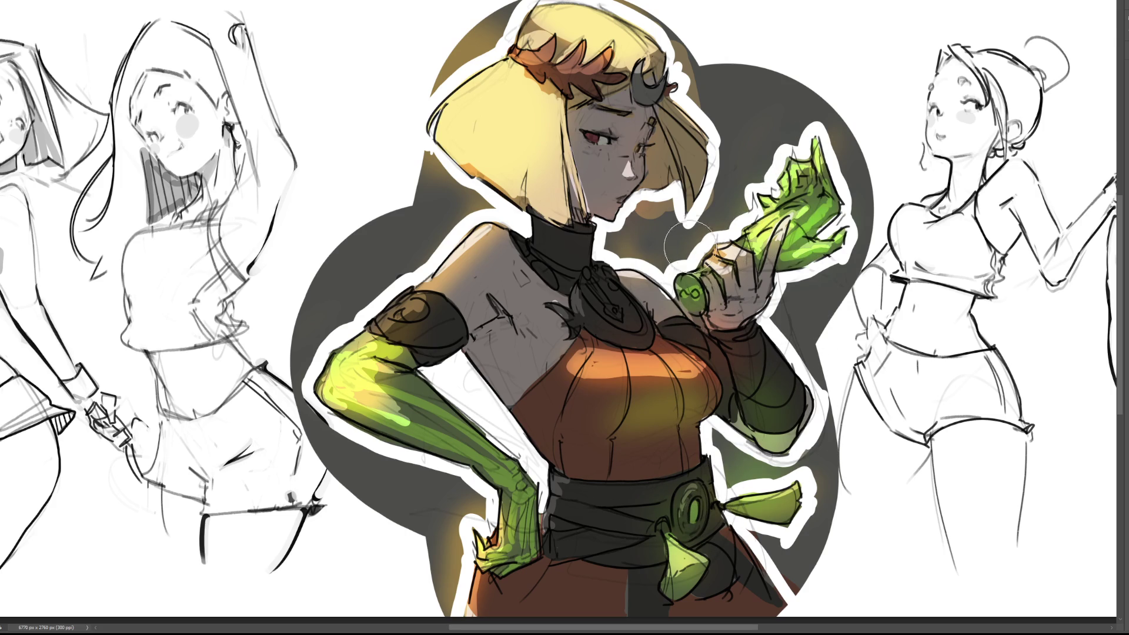
pyautogui.moveTo(702, 154); pyautogui.dragTo(692, 193)
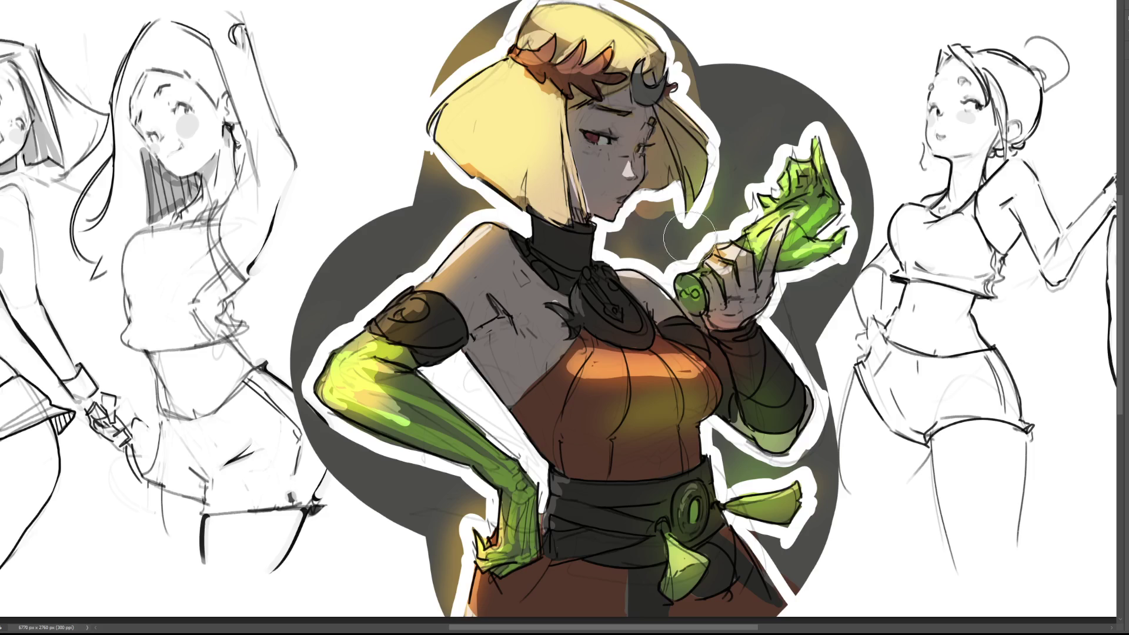
pyautogui.moveTo(644, 208); pyautogui.dragTo(658, 167)
pyautogui.moveTo(397, 361)
pyautogui.mouseDown()
pyautogui.moveTo(402, 412)
pyautogui.moveTo(423, 398)
pyautogui.moveTo(547, 525)
pyautogui.mouseUp()
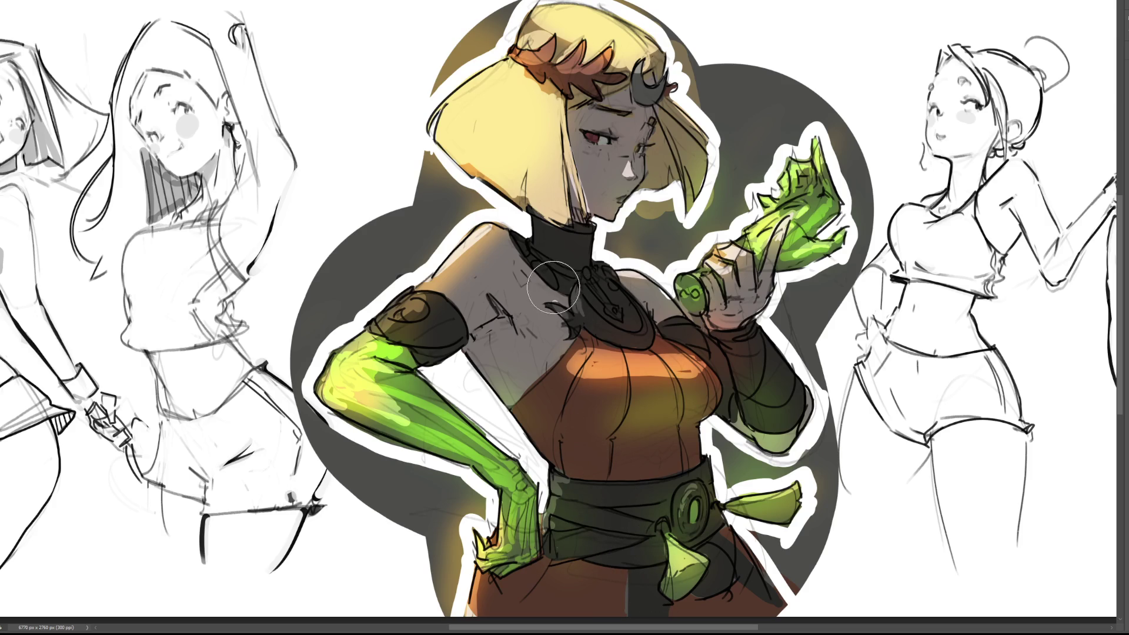
# Extend the dark collar shading leftward, discarding a trial green glow on the shoulder
pyautogui.moveTo(523, 238); pyautogui.dragTo(514, 242)
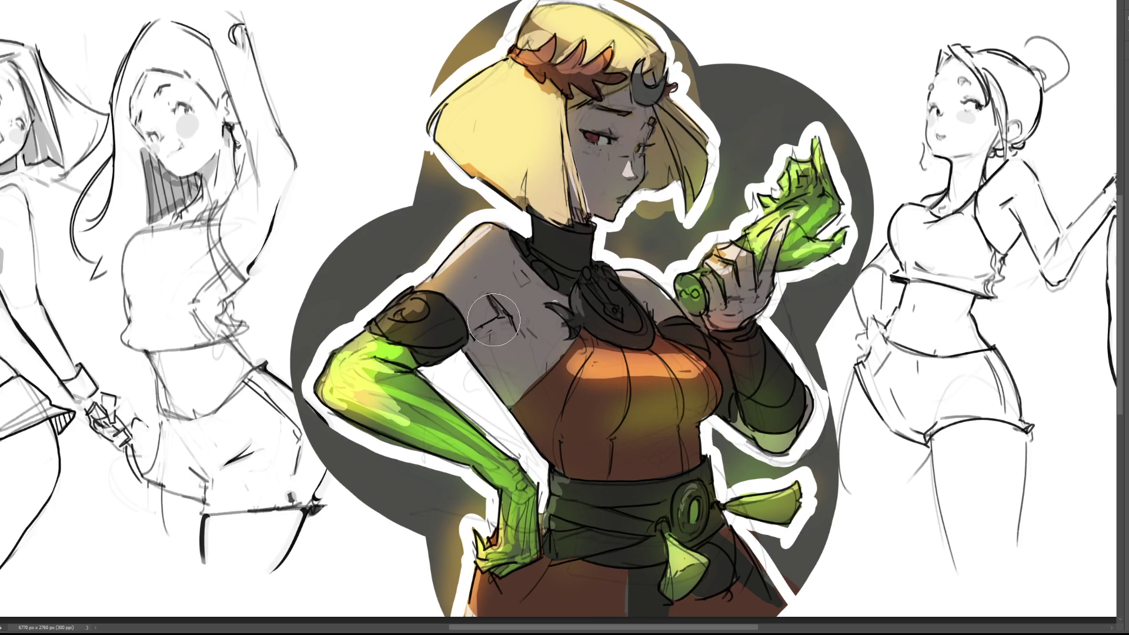
pyautogui.moveTo(501, 322); pyautogui.dragTo(521, 312)
pyautogui.hotkey('ctrl', 'z')
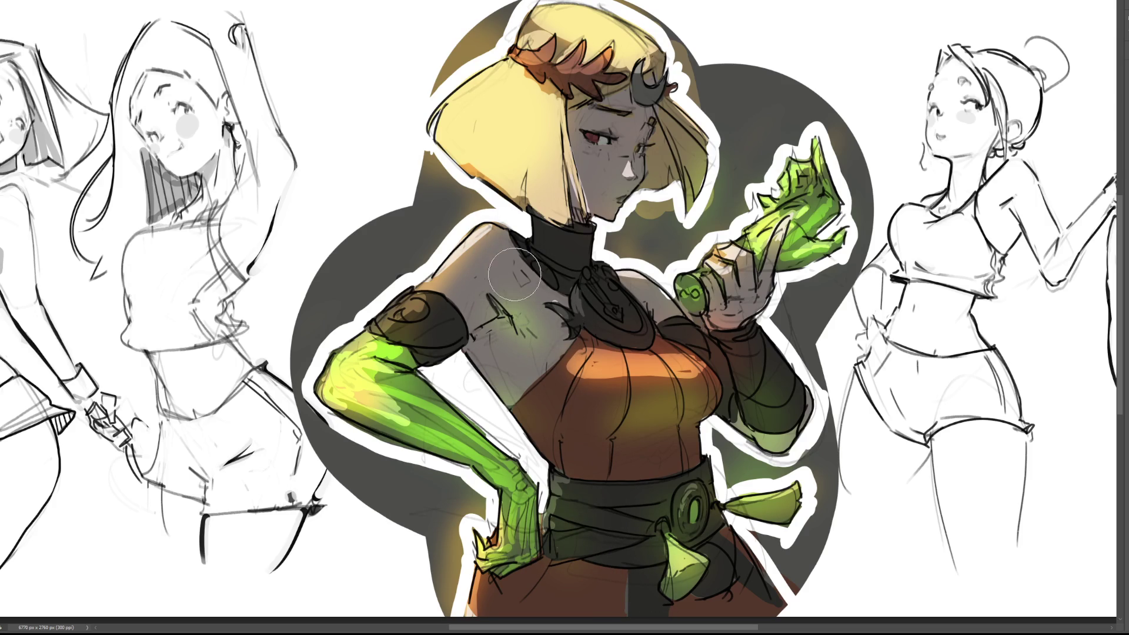
pyautogui.hotkey('ctrl', 'z')
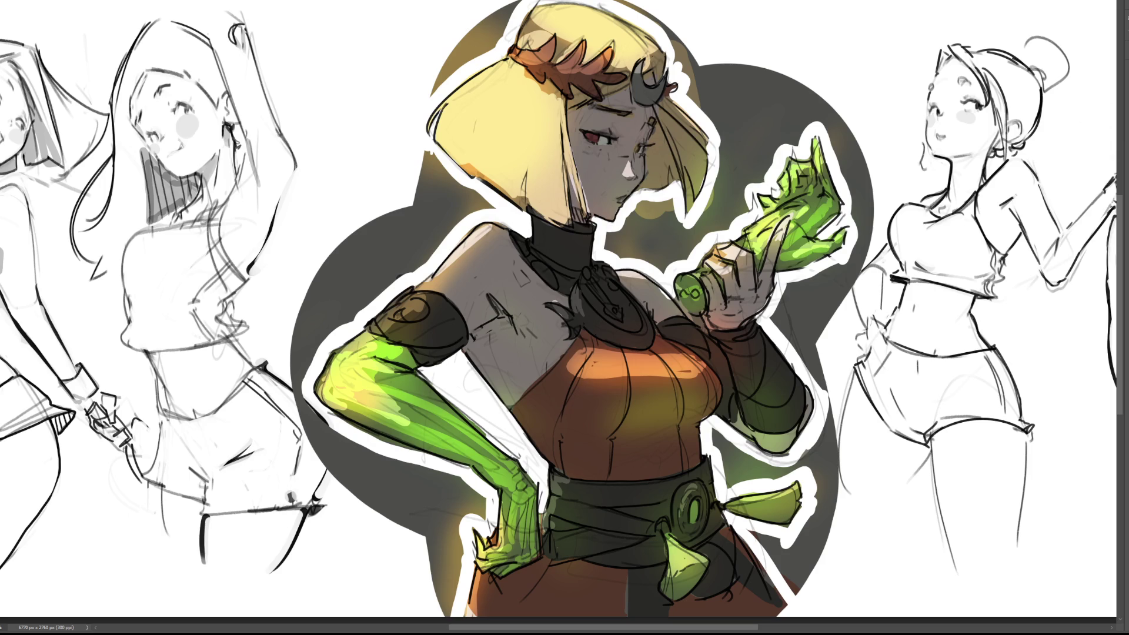
# Brighten the leaf crown orange, touch beside the crescent ornament, and darken the eyebrow and chest-highlight edge
pyautogui.moveTo(612, 58)
pyautogui.mouseDown()
pyautogui.moveTo(576, 88)
pyautogui.moveTo(618, 76)
pyautogui.moveTo(567, 71)
pyautogui.moveTo(600, 82)
pyautogui.mouseUp()
pyautogui.moveTo(664, 100); pyautogui.dragTo(673, 77)
pyautogui.moveTo(589, 95); pyautogui.dragTo(569, 107)
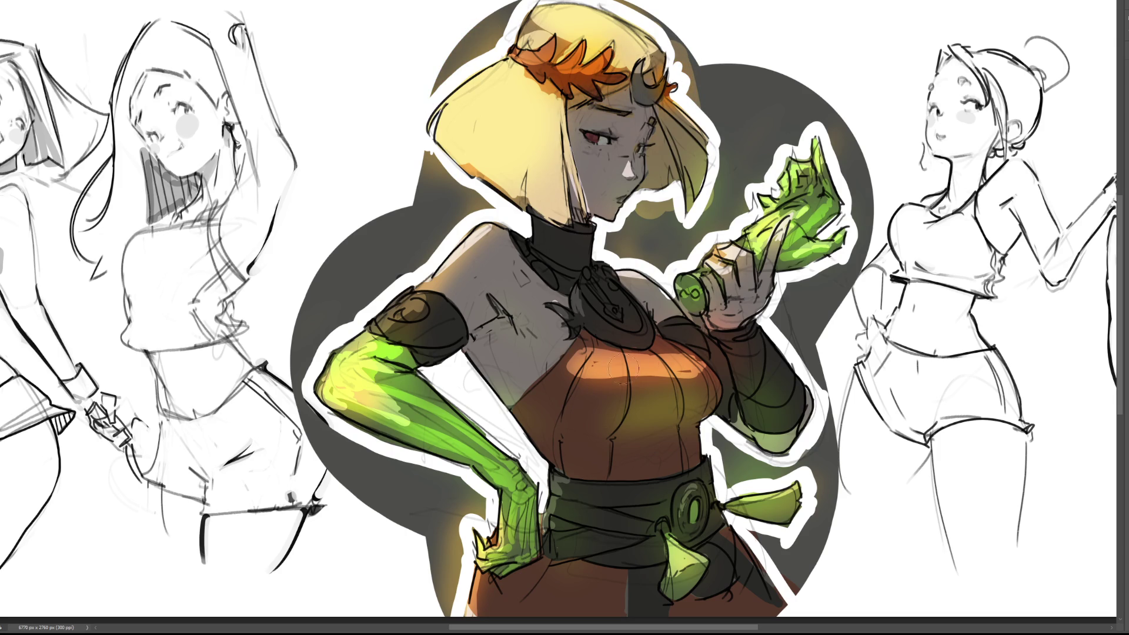
pyautogui.moveTo(581, 377); pyautogui.dragTo(729, 369)
# Shade the upper arm orange, green-tint the brooch band and collar edge, and shade beside the tassel
pyautogui.moveTo(454, 326); pyautogui.dragTo(460, 346)
pyautogui.moveTo(588, 322); pyautogui.dragTo(596, 330)
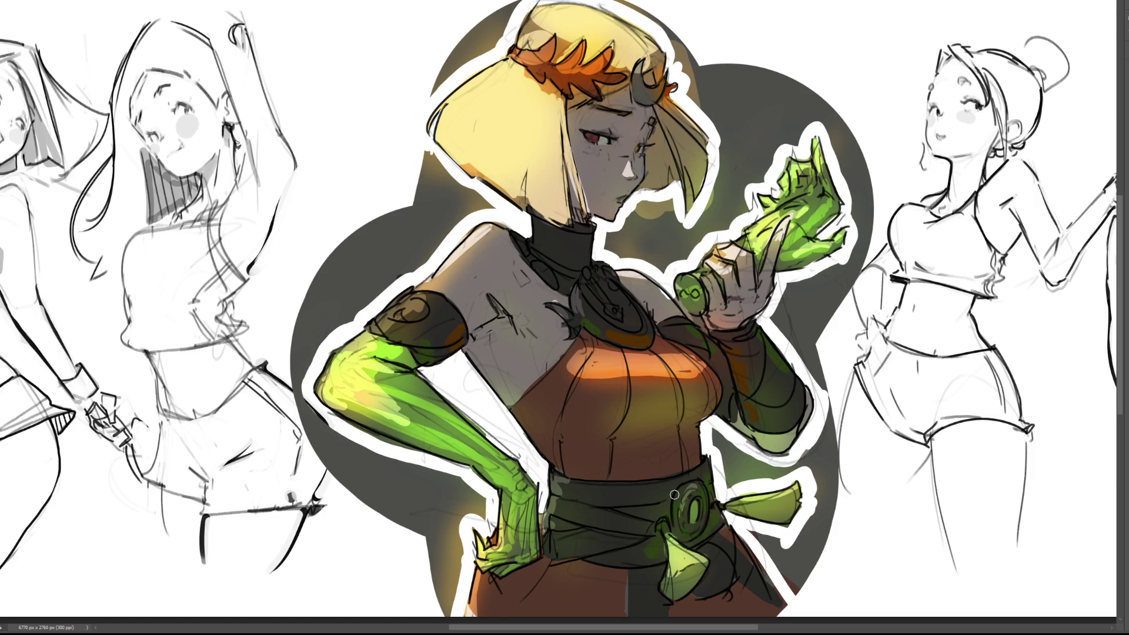
pyautogui.moveTo(729, 549); pyautogui.dragTo(751, 571)
pyautogui.moveTo(588, 230); pyautogui.dragTo(586, 263)
# Give the crescent horn ornament a green glint, darker shading and bright inner-edge highlights
pyautogui.moveTo(665, 97); pyautogui.dragTo(659, 85)
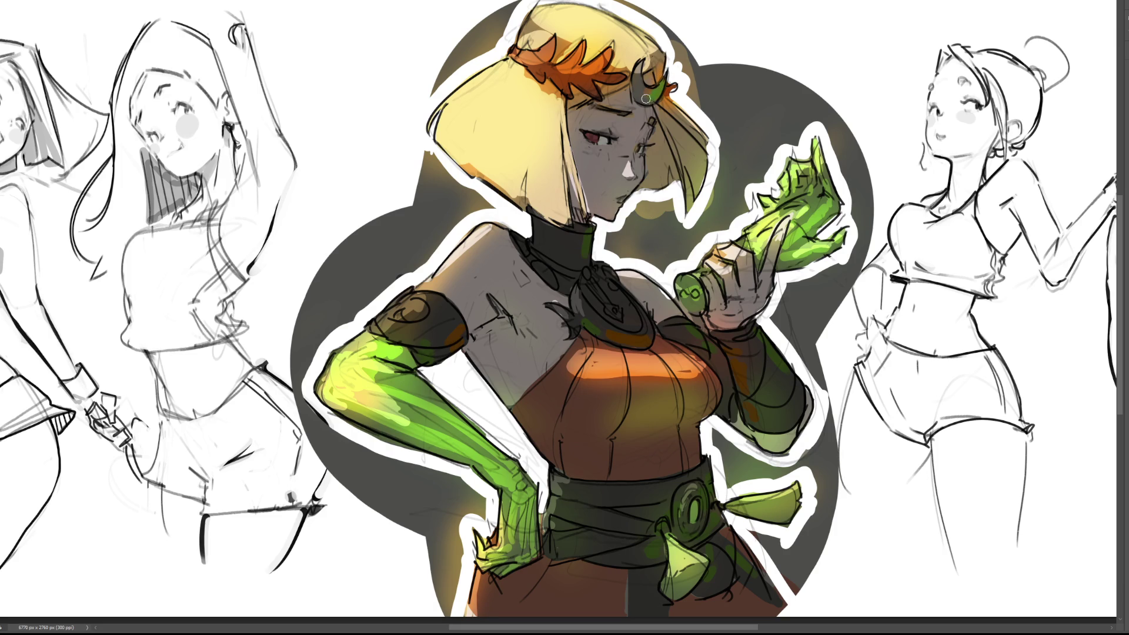
pyautogui.moveTo(641, 82); pyautogui.dragTo(645, 95)
pyautogui.moveTo(645, 101)
pyautogui.mouseDown()
pyautogui.moveTo(656, 82)
pyautogui.moveTo(637, 80)
pyautogui.moveTo(636, 94)
pyautogui.mouseUp()
pyautogui.moveTo(641, 72); pyautogui.dragTo(646, 87)
# Paint a warm highlight on the collar's lower edge and a light band across the orange dress
pyautogui.moveTo(608, 340)
pyautogui.mouseDown()
pyautogui.moveTo(656, 338)
pyautogui.moveTo(621, 333)
pyautogui.mouseUp()
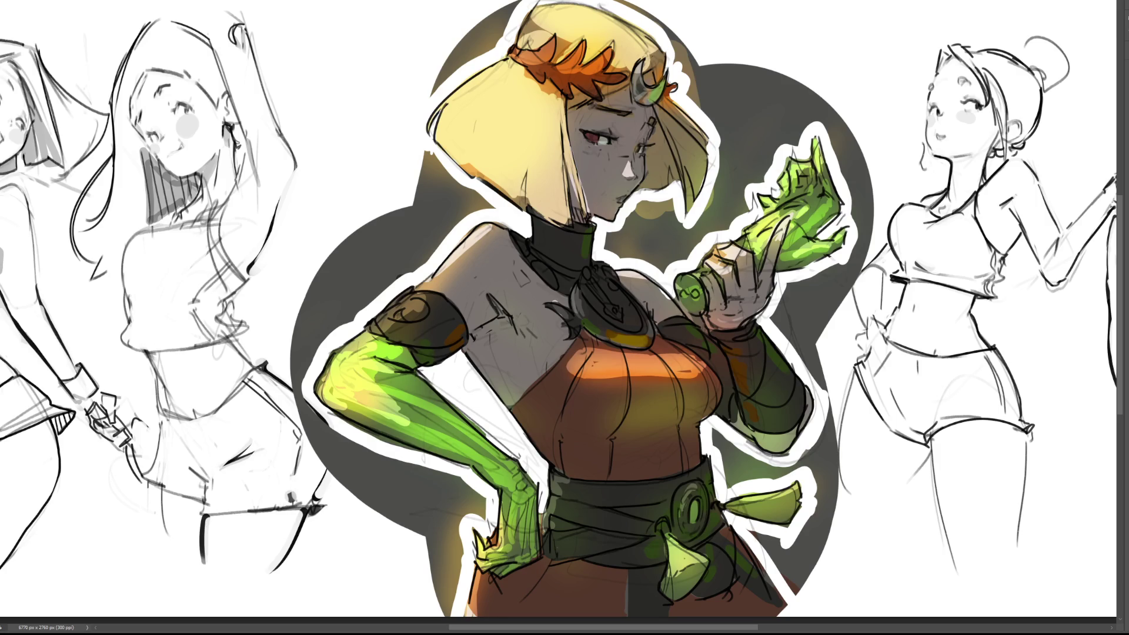
pyautogui.moveTo(618, 434); pyautogui.dragTo(705, 414)
pyautogui.hotkey('ctrl', 'z')
pyautogui.moveTo(614, 409); pyautogui.dragTo(714, 391)
pyautogui.press('[')
pyautogui.press('[')
pyautogui.press('[')
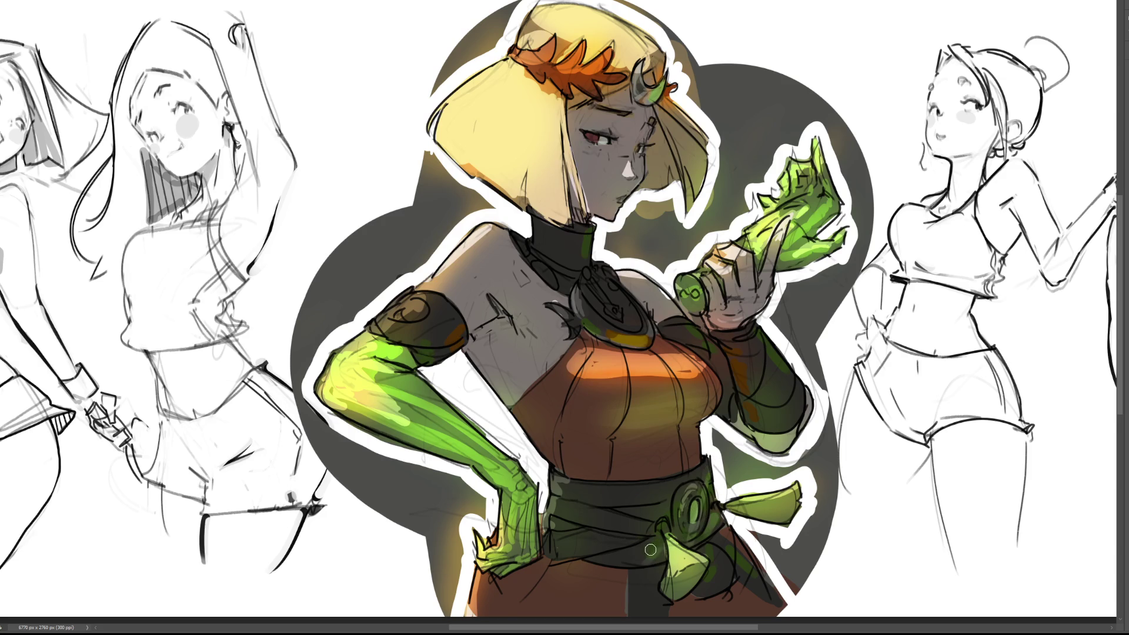
# Paint grey strokes below the tassel and glossy diagonal light streaks across the dark belt
pyautogui.moveTo(662, 572); pyautogui.dragTo(649, 611)
pyautogui.moveTo(729, 553)
pyautogui.mouseDown()
pyautogui.moveTo(712, 575)
pyautogui.moveTo(718, 603)
pyautogui.mouseUp()
pyautogui.moveTo(750, 558); pyautogui.dragTo(741, 590)
pyautogui.moveTo(628, 485); pyautogui.dragTo(593, 561)
pyautogui.hotkey('ctrl', 'z')
pyautogui.hotkey('ctrl', 'z')
pyautogui.moveTo(637, 485)
pyautogui.mouseDown()
pyautogui.moveTo(585, 558)
pyautogui.moveTo(592, 569)
pyautogui.mouseUp()
pyautogui.hotkey('ctrl', 'z')
pyautogui.moveTo(638, 485); pyautogui.dragTo(599, 569)
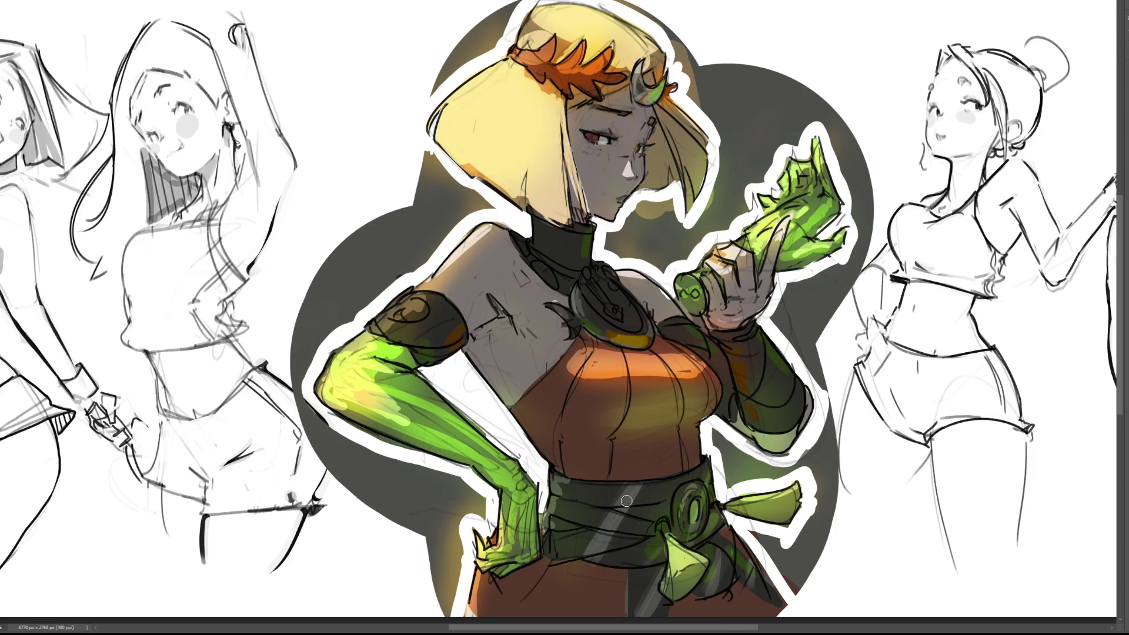
# Add grey highlights to the brooch, collar and shoulder pad, then deepen the pad's shading
pyautogui.moveTo(610, 285)
pyautogui.mouseDown()
pyautogui.moveTo(595, 326)
pyautogui.moveTo(607, 298)
pyautogui.mouseUp()
pyautogui.moveTo(569, 224); pyautogui.dragTo(542, 273)
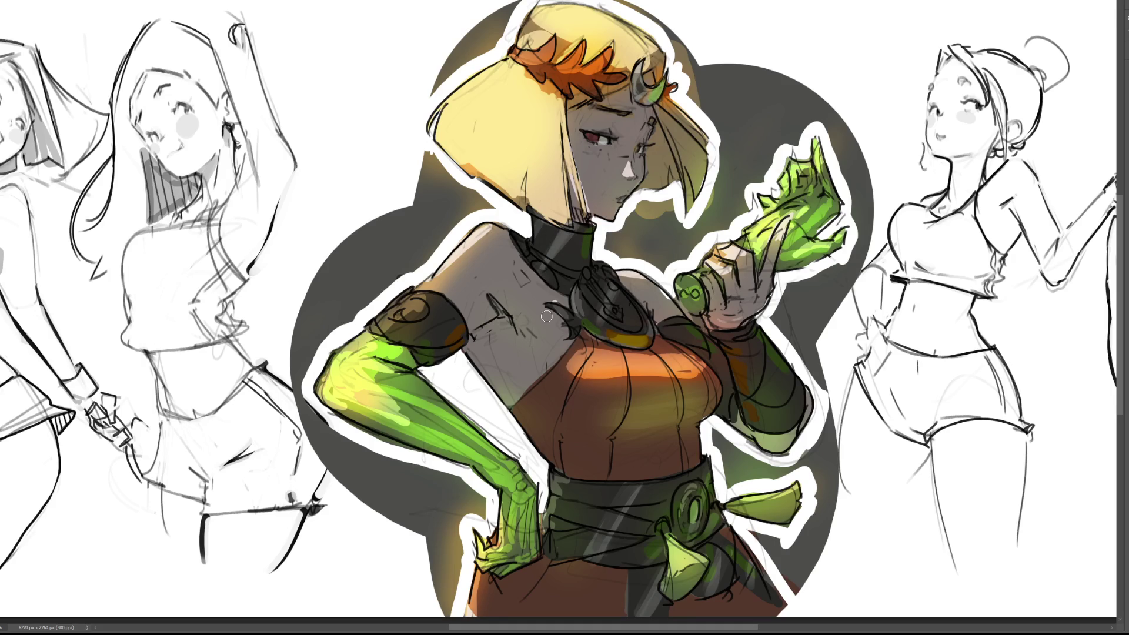
pyautogui.moveTo(456, 301); pyautogui.dragTo(405, 359)
pyautogui.moveTo(446, 302); pyautogui.dragTo(405, 351)
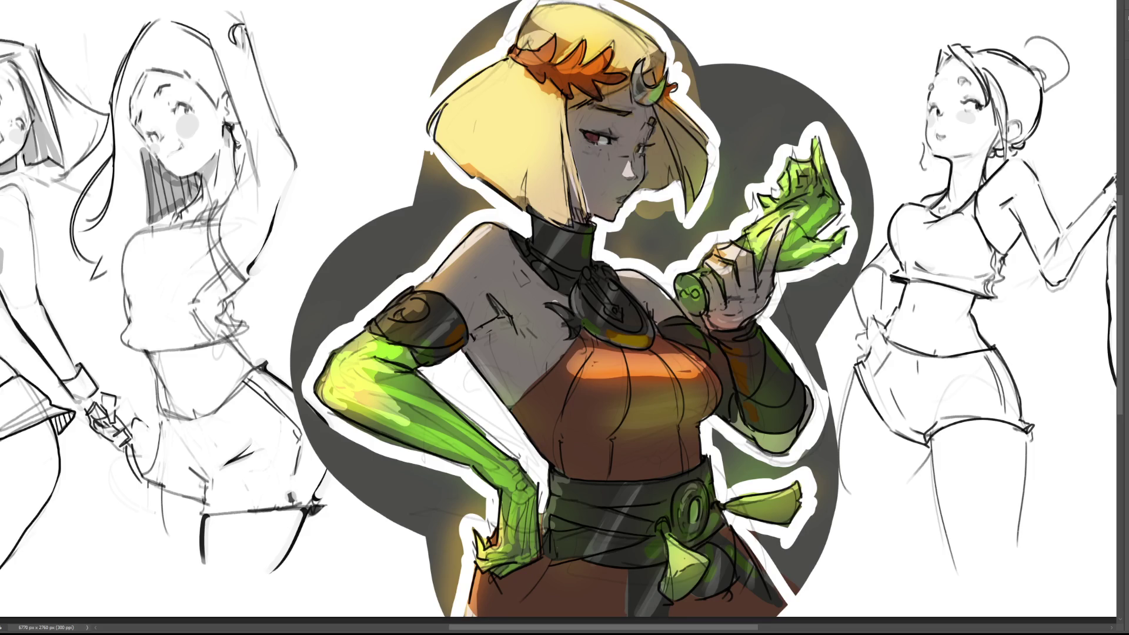
# Paint the visible eye's iris bright red and dab red onto the second eye
pyautogui.moveTo(591, 137); pyautogui.dragTo(598, 135)
pyautogui.click(638, 148)
# Dab yellow-orange into the second eye, then broadly darken the hair, face and torso with a larger brush
pyautogui.click(636, 149)
pyautogui.press(']')
pyautogui.press(']')
pyautogui.press(']')
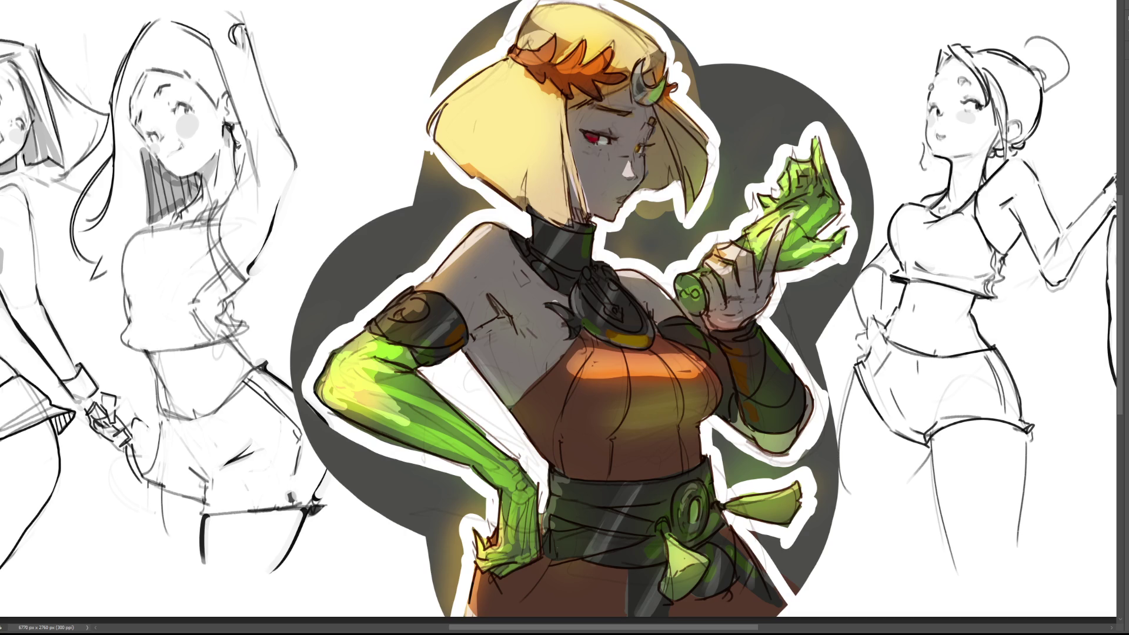
pyautogui.moveTo(641, 347)
pyautogui.mouseDown()
pyautogui.moveTo(564, 153)
pyautogui.moveTo(504, 235)
pyautogui.moveTo(479, 403)
pyautogui.moveTo(764, 558)
pyautogui.mouseUp()
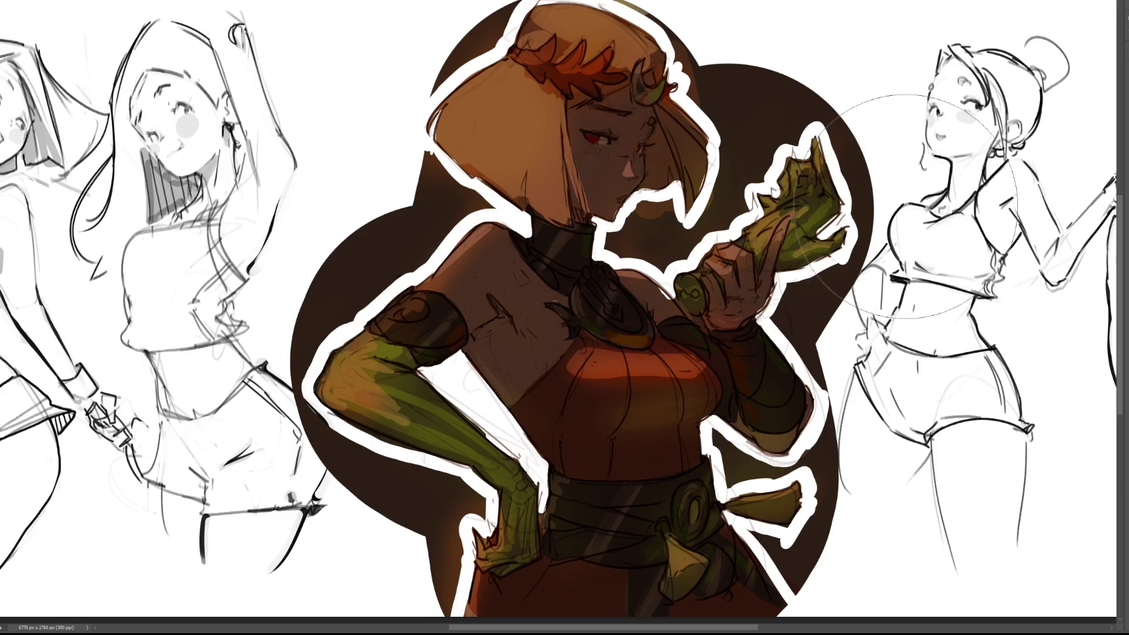
# Brighten the hair and face, warm the chest, and make the left arm and right hand glow
pyautogui.moveTo(623, 76)
pyautogui.mouseDown()
pyautogui.moveTo(529, 118)
pyautogui.moveTo(620, 84)
pyautogui.moveTo(676, 147)
pyautogui.mouseUp()
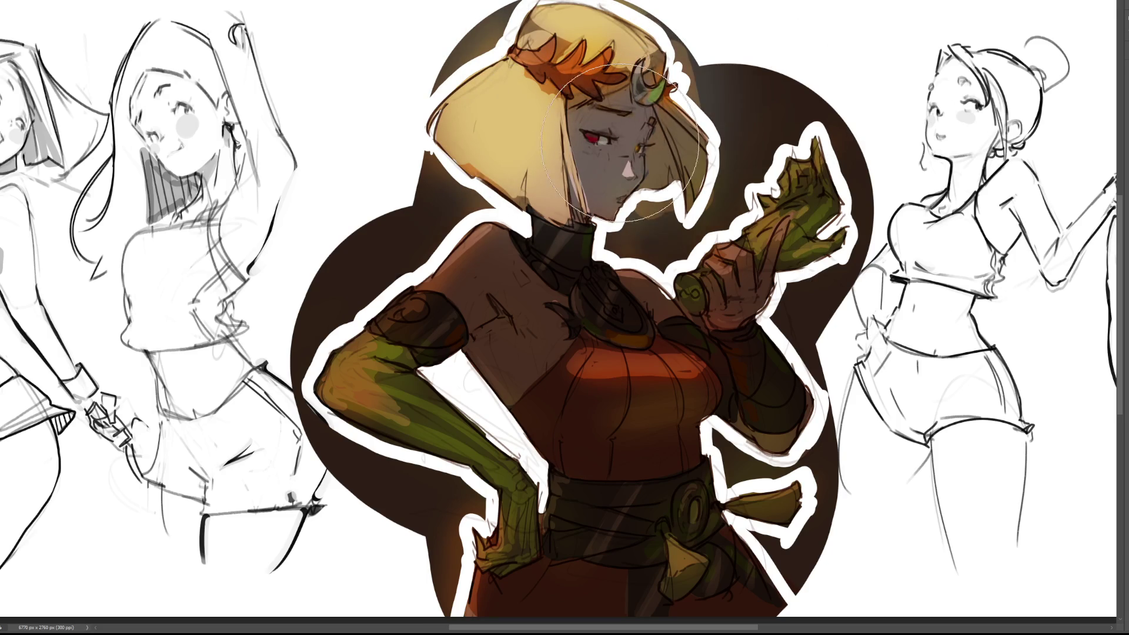
pyautogui.moveTo(491, 277)
pyautogui.mouseDown()
pyautogui.moveTo(630, 340)
pyautogui.moveTo(628, 359)
pyautogui.moveTo(581, 406)
pyautogui.moveTo(668, 529)
pyautogui.moveTo(588, 458)
pyautogui.mouseUp()
pyautogui.moveTo(406, 302)
pyautogui.mouseDown()
pyautogui.moveTo(382, 411)
pyautogui.moveTo(517, 517)
pyautogui.mouseUp()
pyautogui.moveTo(735, 247)
pyautogui.mouseDown()
pyautogui.moveTo(764, 390)
pyautogui.moveTo(799, 194)
pyautogui.moveTo(758, 412)
pyautogui.mouseUp()
pyautogui.moveTo(591, 188); pyautogui.dragTo(582, 146)
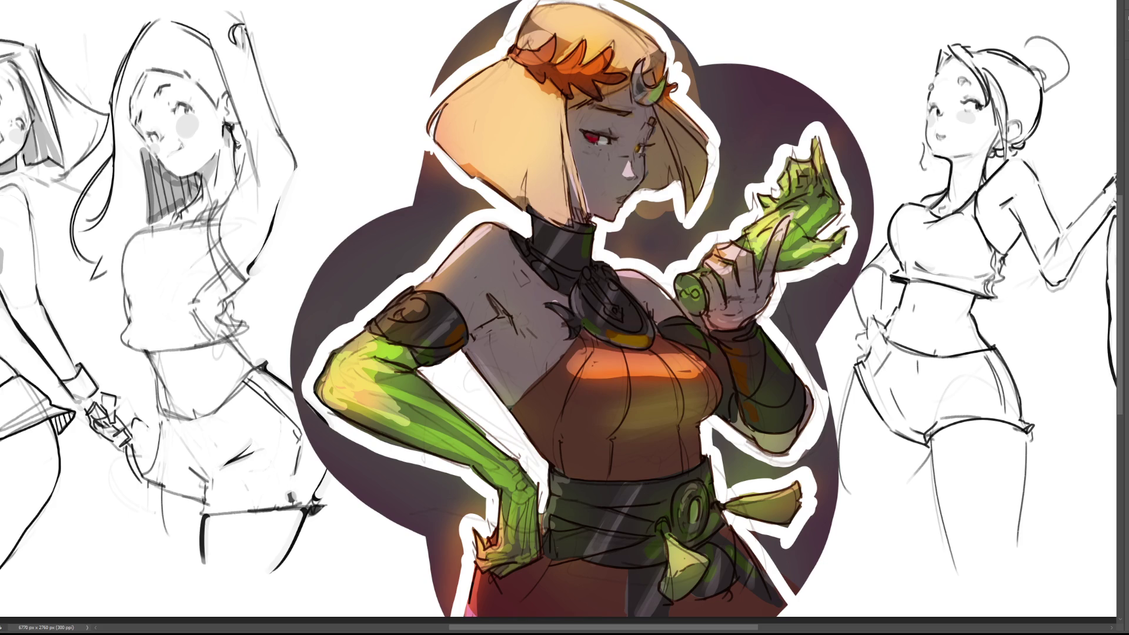
# Paint the purple backdrop dark green, restore the golden yellow hair, and outline the backdrop behind it
pyautogui.moveTo(699, 118)
pyautogui.mouseDown()
pyautogui.moveTo(646, 230)
pyautogui.moveTo(302, 139)
pyautogui.moveTo(376, 614)
pyautogui.mouseUp()
pyautogui.moveTo(823, 70); pyautogui.dragTo(811, 147)
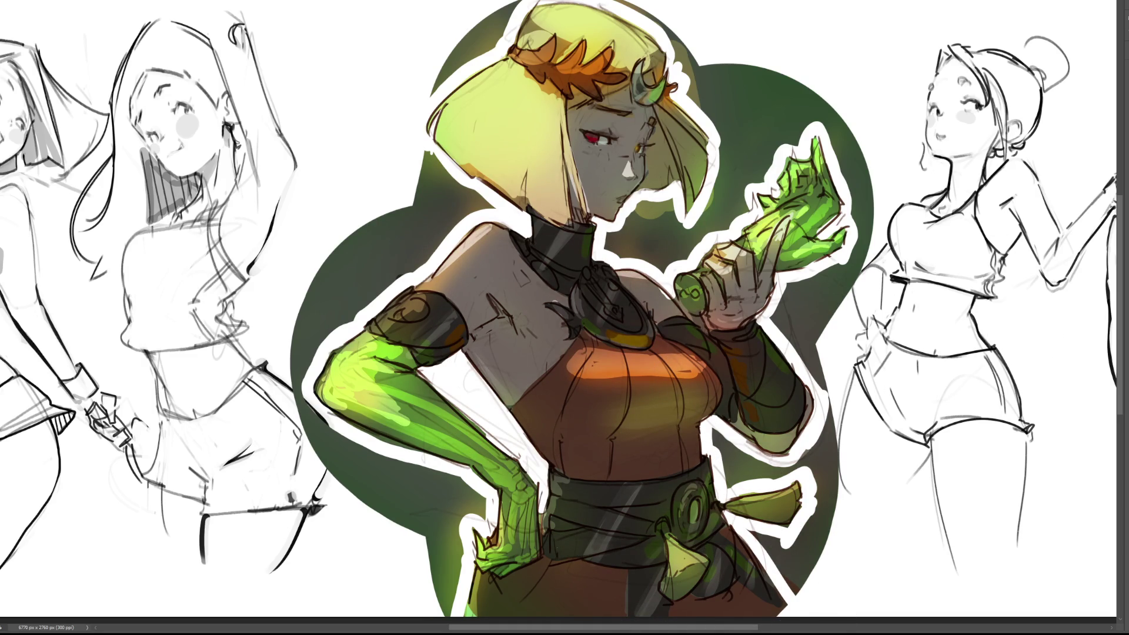
pyautogui.moveTo(447, 135)
pyautogui.mouseDown()
pyautogui.moveTo(518, 71)
pyautogui.moveTo(623, 35)
pyautogui.mouseUp()
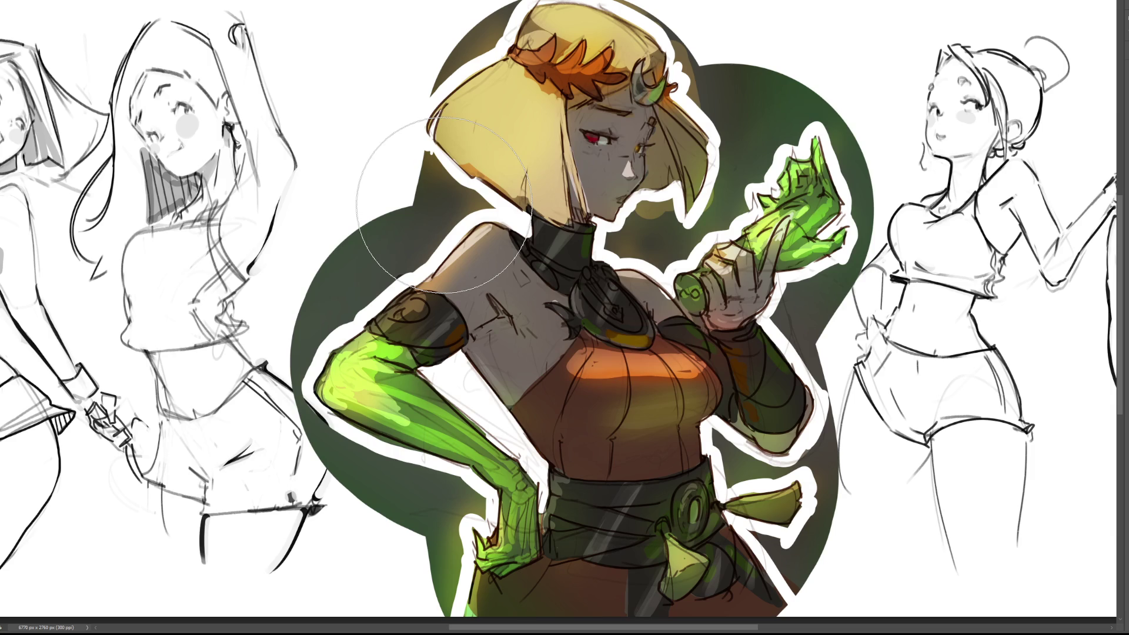
pyautogui.moveTo(415, 71)
pyautogui.mouseDown()
pyautogui.moveTo(451, 90)
pyautogui.moveTo(512, 47)
pyautogui.moveTo(526, 3)
pyautogui.moveTo(617, 3)
pyautogui.moveTo(670, 51)
pyautogui.moveTo(717, 164)
pyautogui.moveTo(701, 207)
pyautogui.moveTo(675, 195)
pyautogui.moveTo(629, 213)
pyautogui.moveTo(601, 246)
pyautogui.moveTo(671, 281)
pyautogui.moveTo(742, 232)
pyautogui.moveTo(816, 141)
pyautogui.moveTo(804, 30)
pyautogui.mouseUp()
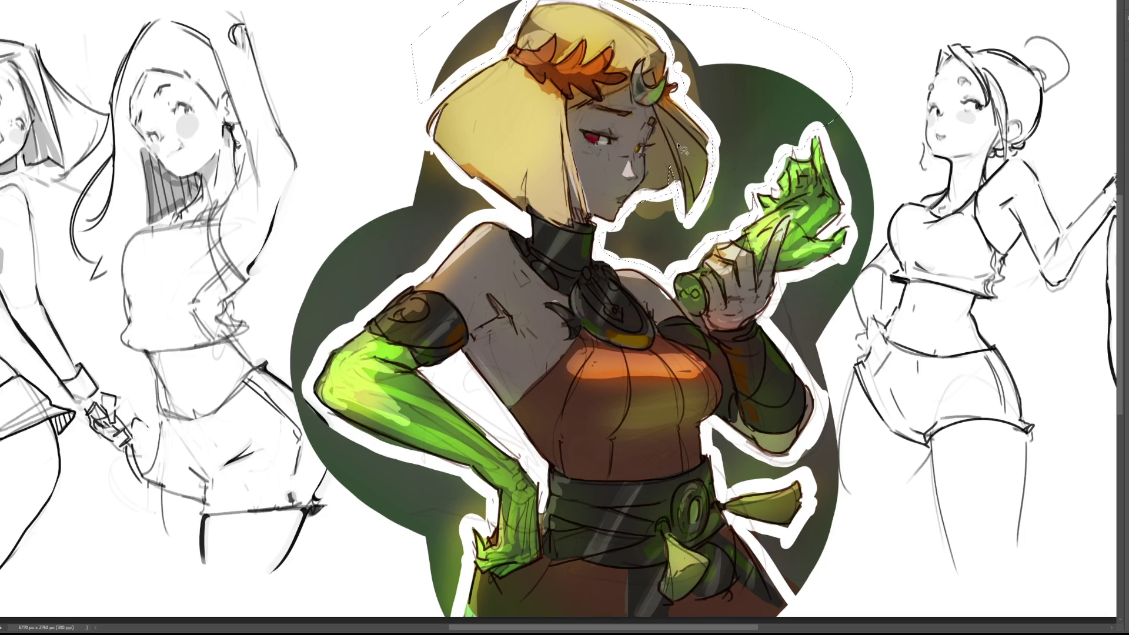
# Lasso and delete the green backdrop behind the hair, beside the raised hand, tassel and hip hand
pyautogui.press('Delete')
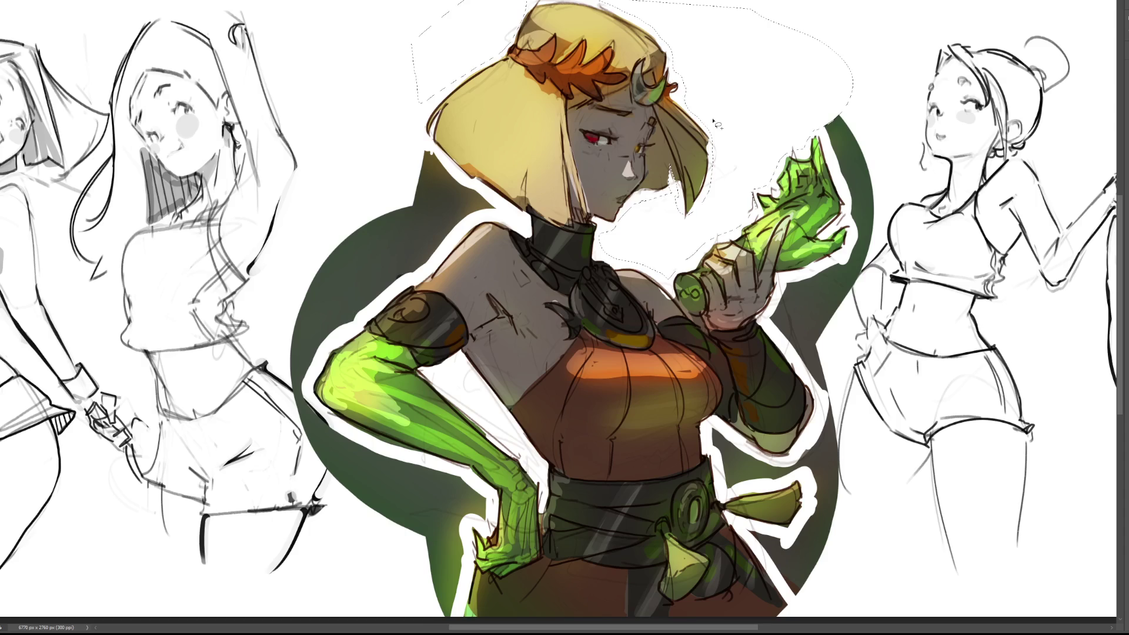
pyautogui.moveTo(828, 132)
pyautogui.mouseDown()
pyautogui.moveTo(853, 240)
pyautogui.moveTo(782, 300)
pyautogui.moveTo(815, 385)
pyautogui.moveTo(810, 446)
pyautogui.moveTo(772, 463)
pyautogui.moveTo(713, 429)
pyautogui.moveTo(724, 479)
pyautogui.moveTo(804, 477)
pyautogui.moveTo(809, 527)
pyautogui.moveTo(882, 456)
pyautogui.moveTo(878, 73)
pyautogui.moveTo(855, 38)
pyautogui.mouseUp()
pyautogui.press('Delete')
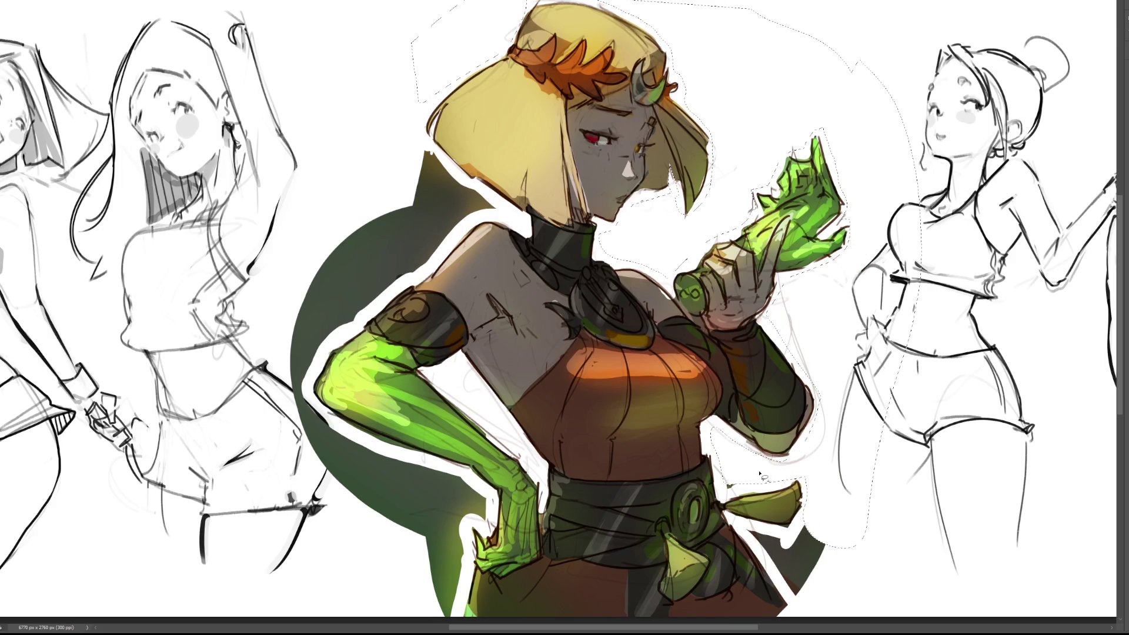
pyautogui.moveTo(817, 517)
pyautogui.mouseDown()
pyautogui.moveTo(742, 535)
pyautogui.moveTo(812, 616)
pyautogui.mouseUp()
pyautogui.press('Delete')
pyautogui.moveTo(483, 489)
pyautogui.mouseDown()
pyautogui.moveTo(499, 521)
pyautogui.moveTo(471, 532)
pyautogui.moveTo(458, 616)
pyautogui.moveTo(356, 511)
pyautogui.moveTo(380, 458)
pyautogui.moveTo(432, 470)
pyautogui.moveTo(468, 458)
pyautogui.mouseUp()
pyautogui.press('Delete')
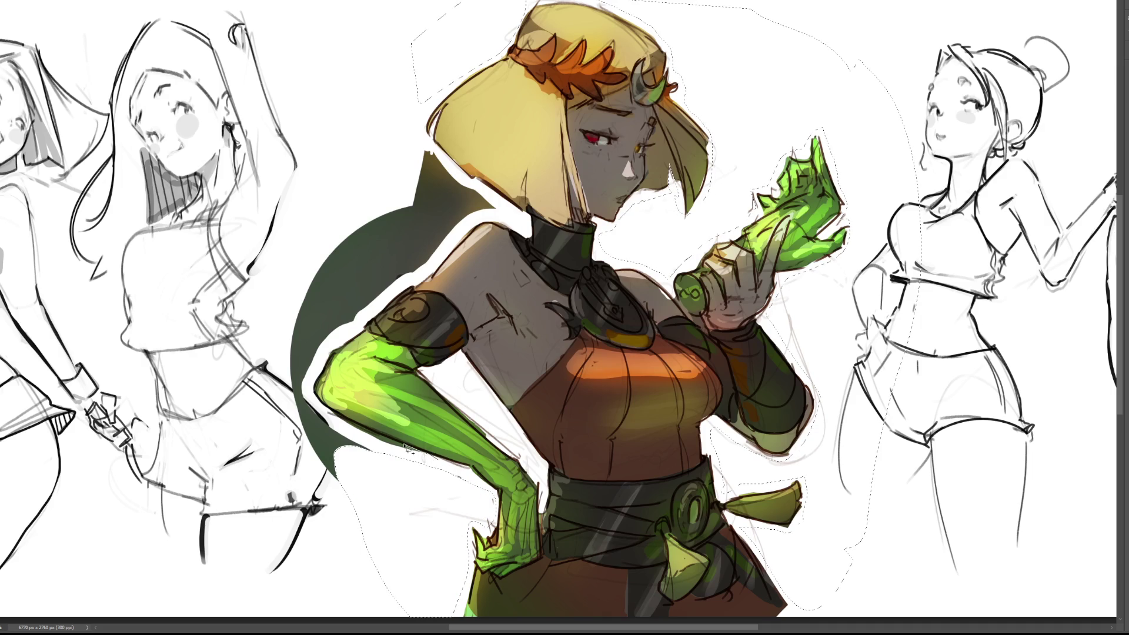
# Delete the remaining green crescent along the arm and behind the hair, then deselect
pyautogui.moveTo(360, 429)
pyautogui.mouseDown()
pyautogui.moveTo(314, 411)
pyautogui.moveTo(336, 467)
pyautogui.moveTo(361, 431)
pyautogui.mouseUp()
pyautogui.moveTo(411, 134)
pyautogui.mouseDown()
pyautogui.moveTo(504, 219)
pyautogui.moveTo(406, 288)
pyautogui.moveTo(316, 385)
pyautogui.moveTo(348, 448)
pyautogui.moveTo(254, 423)
pyautogui.moveTo(315, 187)
pyautogui.mouseUp()
pyautogui.press('Delete')
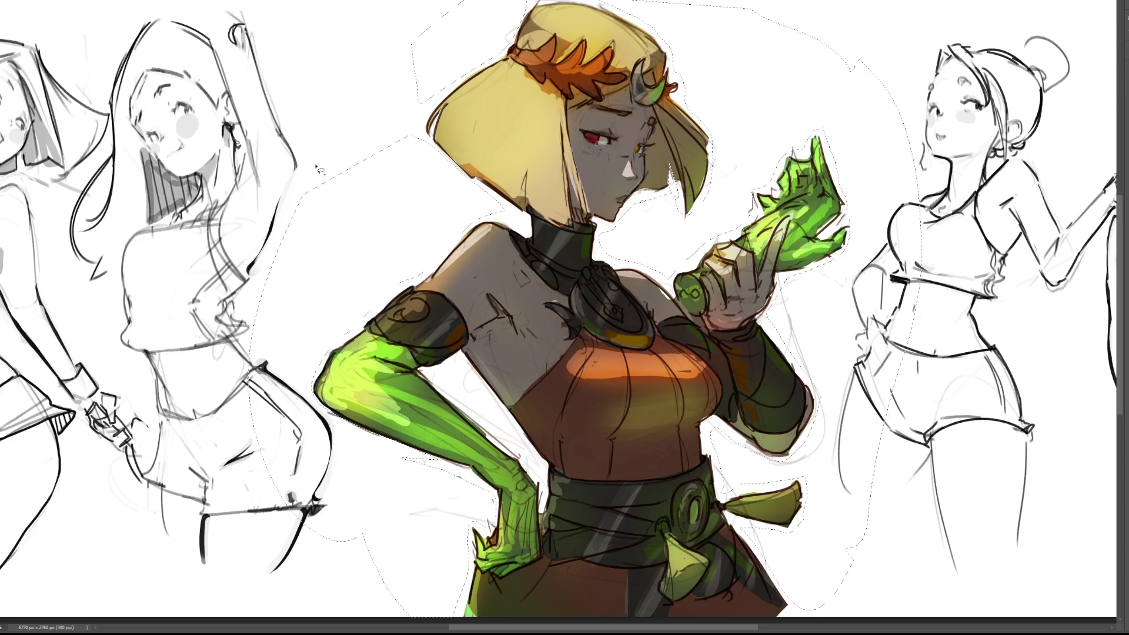
pyautogui.hotkey('ctrl', 'd')
pyautogui.moveTo(676, 294)
pyautogui.mouseDown()
pyautogui.moveTo(708, 332)
pyautogui.moveTo(673, 293)
pyautogui.mouseUp()
pyautogui.hotkey('ctrl', 'd')
# With a much smaller Brush, paint a short highlight stroke on the upper shoulder
pyautogui.press('b')
pyautogui.press('[')
pyautogui.press('[')
pyautogui.press('[')
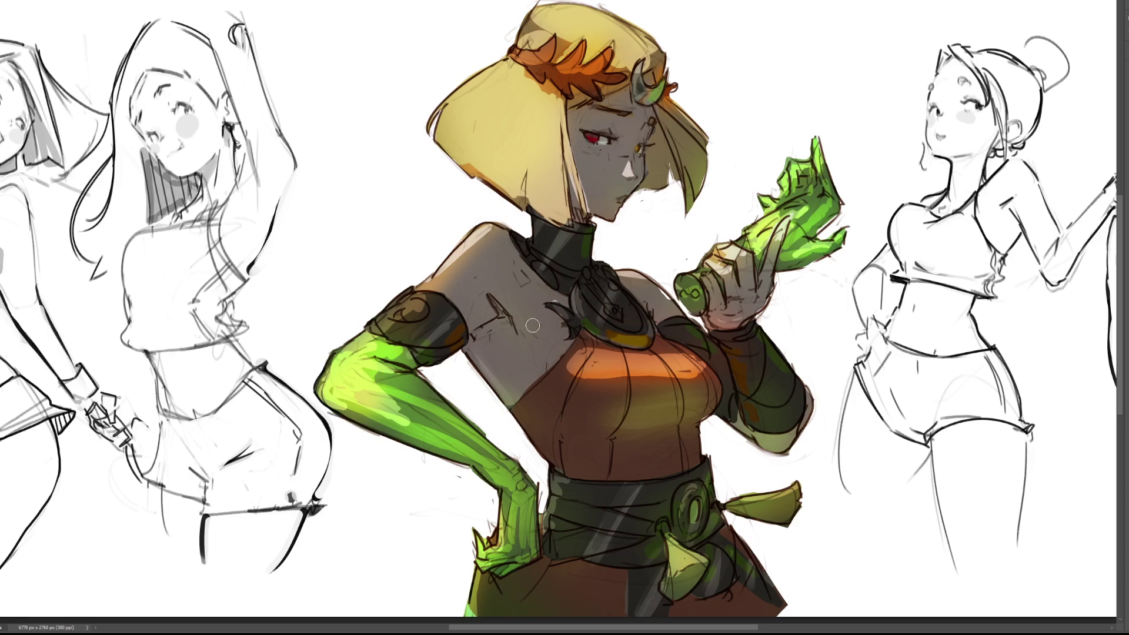
pyautogui.moveTo(488, 238); pyautogui.dragTo(467, 233)
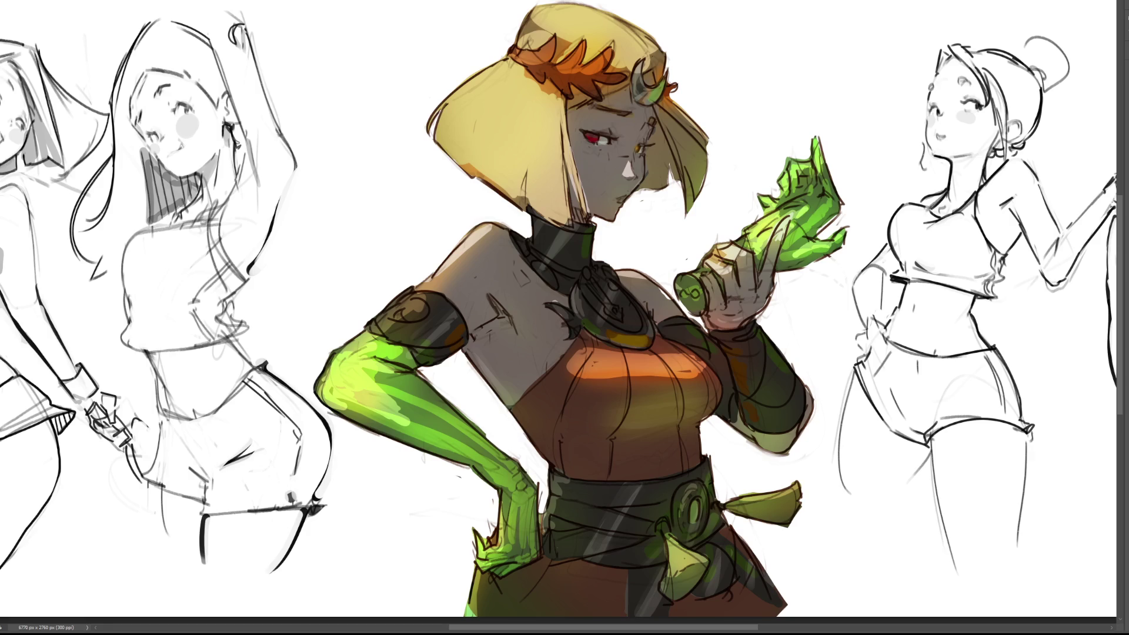
# Darken the hair edge with a thin stroke and lift the lassoed left hair section for resizing
pyautogui.moveTo(455, 99)
pyautogui.mouseDown()
pyautogui.moveTo(521, 129)
pyautogui.moveTo(538, 153)
pyautogui.moveTo(563, 133)
pyautogui.moveTo(566, 141)
pyautogui.moveTo(566, 115)
pyautogui.moveTo(557, 123)
pyautogui.moveTo(519, 101)
pyautogui.moveTo(520, 80)
pyautogui.mouseUp()
pyautogui.press('Delete')
pyautogui.hotkey('ctrl', 'd')
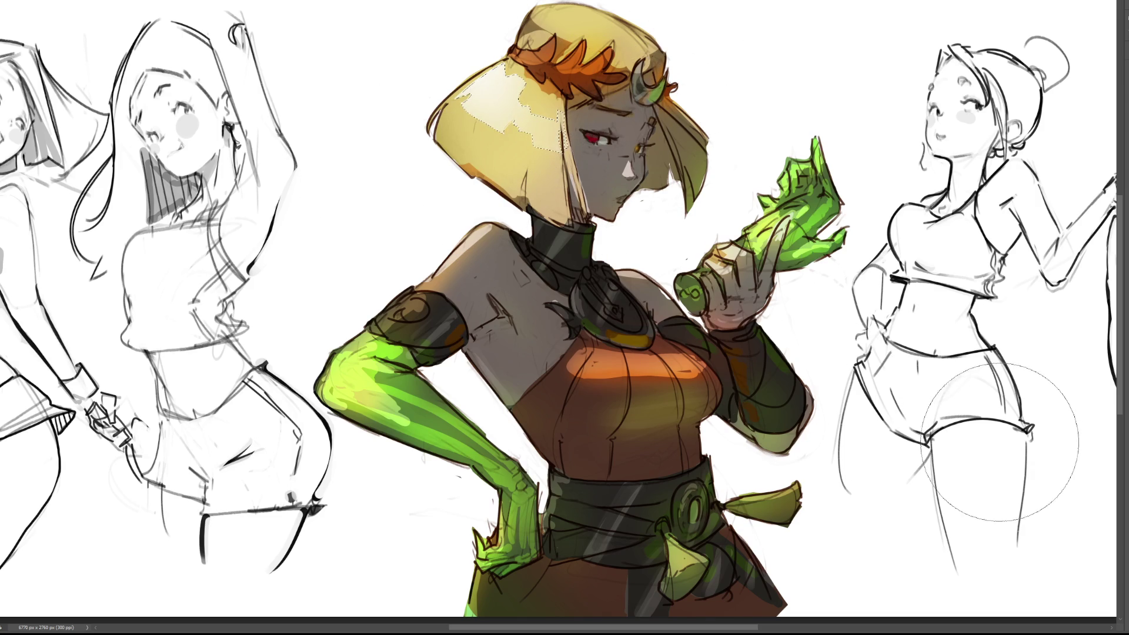
pyautogui.hotkey('ctrl', 't')
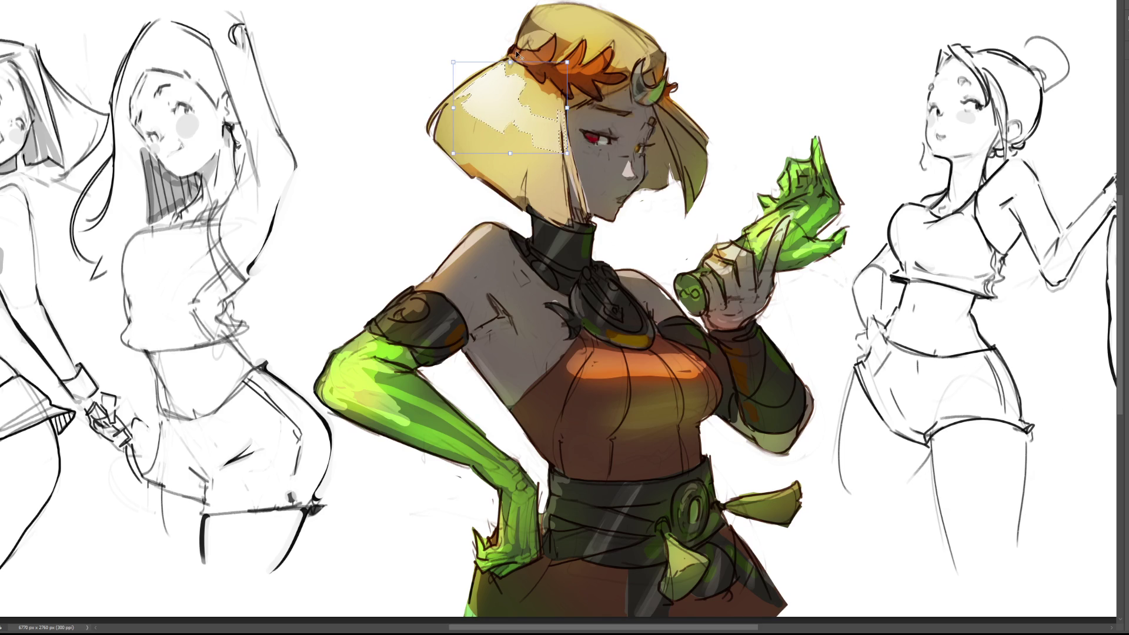
# Scale the lifted left hair section slightly inward and commit the transform
pyautogui.moveTo(509, 61); pyautogui.dragTo(508, 63)
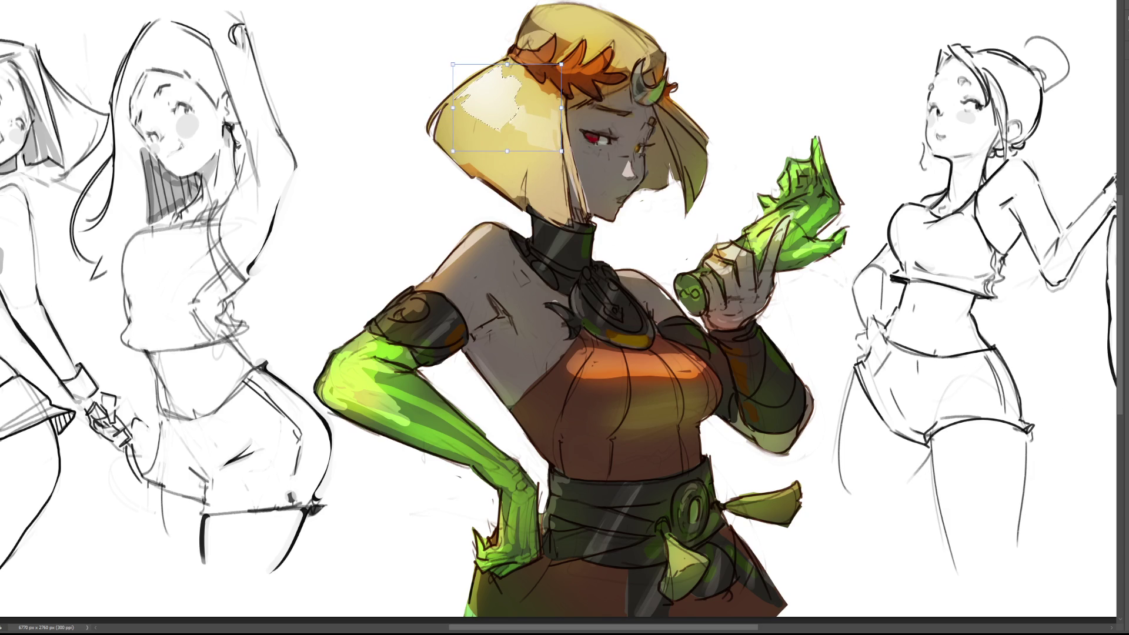
pyautogui.press('Return')
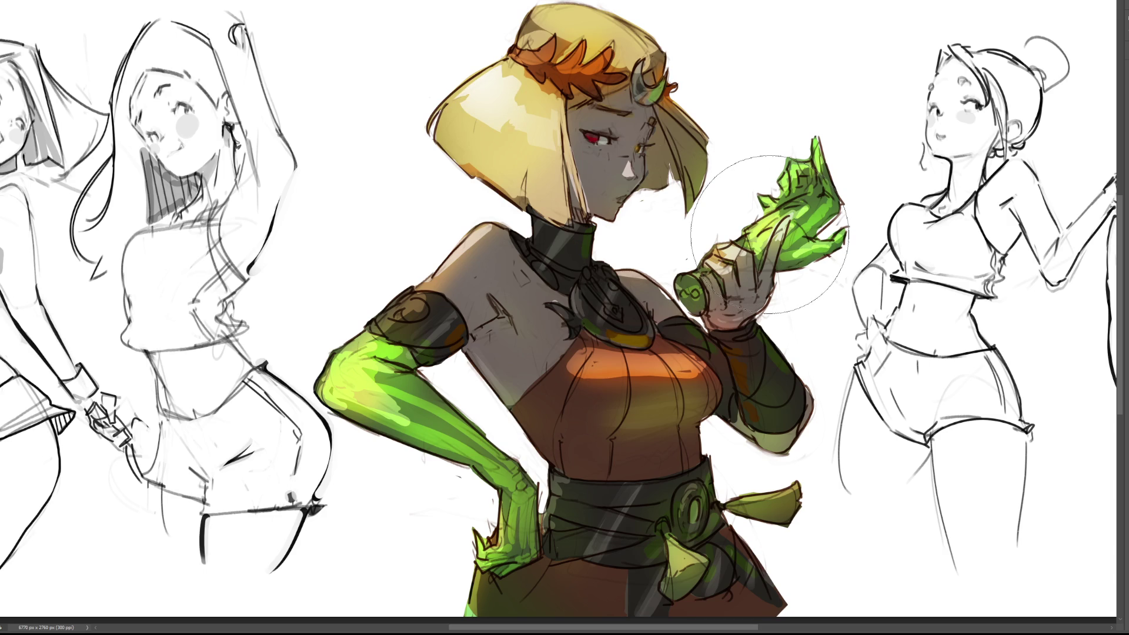
# Paint a white highlight across the hair top with a smaller brush, redoing it until it looks right
pyautogui.press('[')
pyautogui.press('[')
pyautogui.moveTo(549, 32); pyautogui.dragTo(594, 15)
pyautogui.hotkey('ctrl', 'z')
pyautogui.moveTo(543, 19)
pyautogui.mouseDown()
pyautogui.moveTo(577, 8)
pyautogui.moveTo(585, 24)
pyautogui.mouseUp()
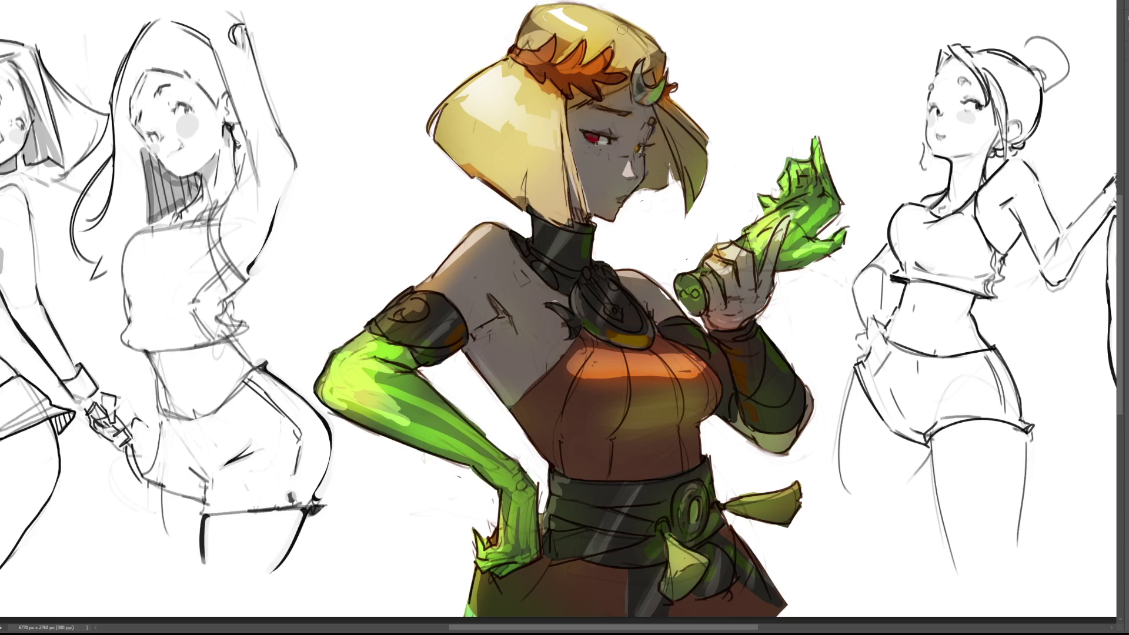
pyautogui.hotkey('ctrl', 'z')
pyautogui.moveTo(618, 50); pyautogui.dragTo(630, 44)
pyautogui.press('e')
# Line the hair's left outline in dark, then brush white highlights onto the armband and glove edge
pyautogui.press('[')
pyautogui.moveTo(442, 111); pyautogui.dragTo(433, 123)
pyautogui.moveTo(411, 297)
pyautogui.mouseDown()
pyautogui.moveTo(393, 301)
pyautogui.moveTo(388, 314)
pyautogui.moveTo(416, 295)
pyautogui.moveTo(385, 323)
pyautogui.mouseUp()
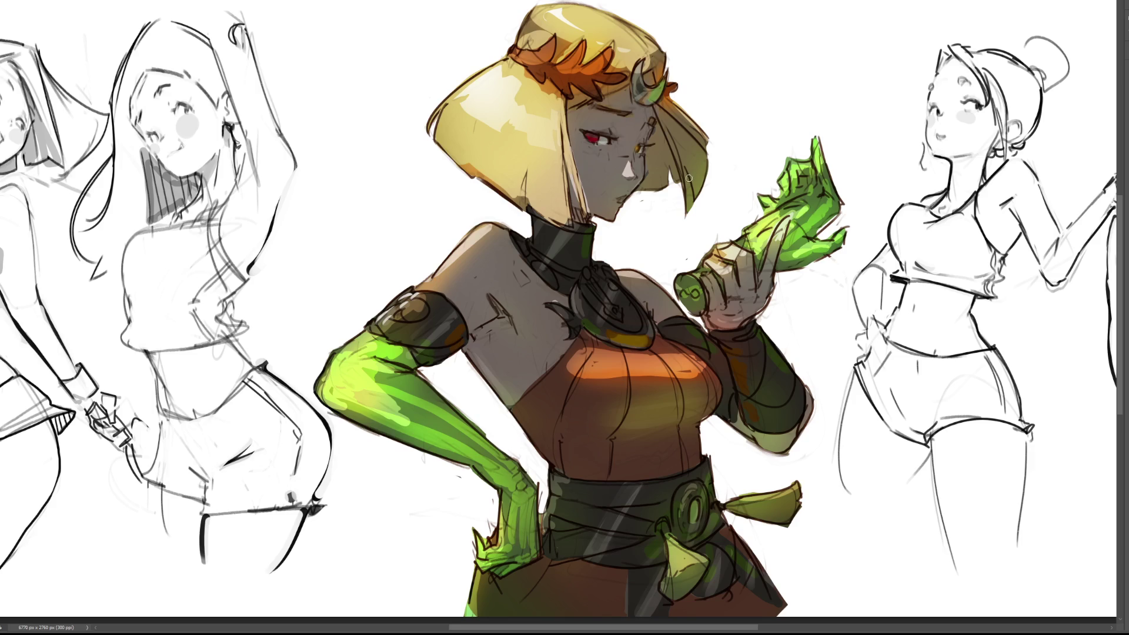
pyautogui.moveTo(538, 470)
pyautogui.mouseDown()
pyautogui.moveTo(552, 479)
pyautogui.moveTo(550, 508)
pyautogui.mouseUp()
pyautogui.moveTo(814, 138); pyautogui.dragTo(814, 156)
pyautogui.moveTo(629, 161); pyautogui.dragTo(624, 174)
pyautogui.moveTo(626, 276); pyautogui.dragTo(615, 279)
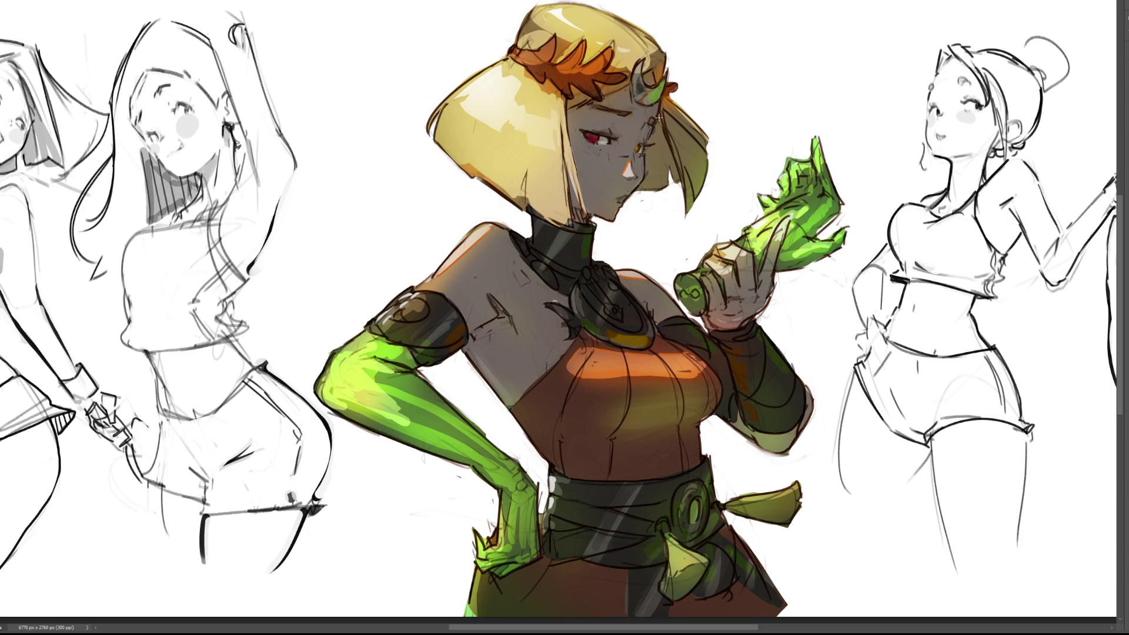
pyautogui.moveTo(670, 149); pyautogui.dragTo(676, 194)
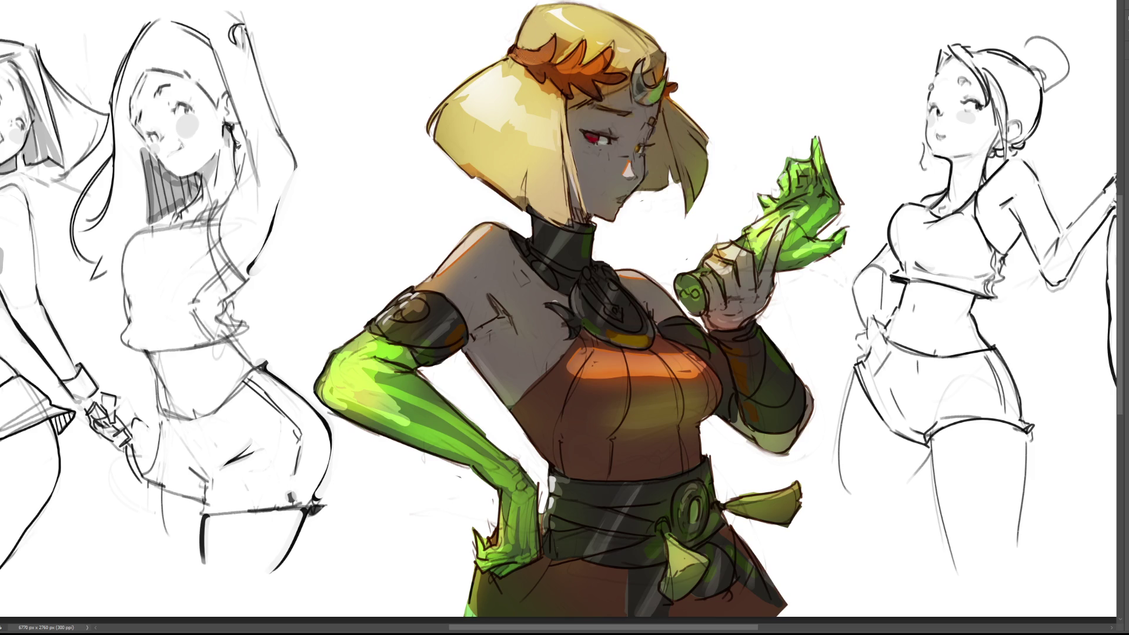
pyautogui.keyDown('alt'); pyautogui.click(575, 63); pyautogui.keyUp('alt')
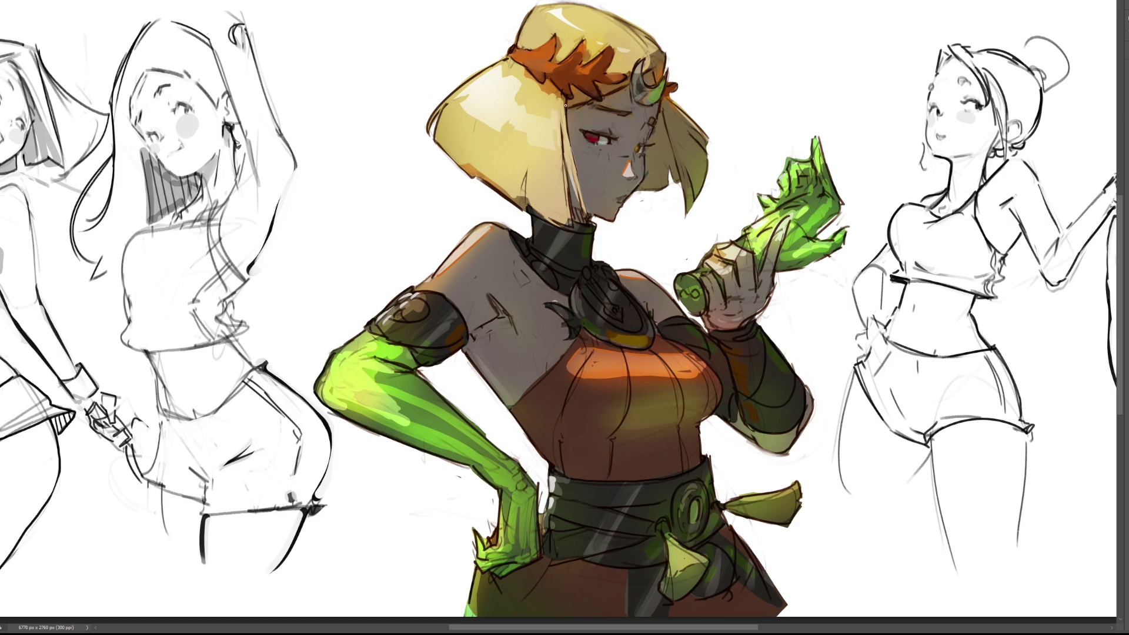
# Darken the shadow line along the hair edge where it meets the face
pyautogui.moveTo(575, 165); pyautogui.dragTo(592, 188)
pyautogui.moveTo(565, 147); pyautogui.dragTo(581, 216)
pyautogui.moveTo(562, 142); pyautogui.dragTo(566, 204)
pyautogui.hotkey('ctrl', 'z')
pyautogui.moveTo(566, 151); pyautogui.dragTo(568, 196)
# Repeatedly test a dark shadow stroke down the hair's right edge, undoing each attempt
pyautogui.moveTo(660, 107); pyautogui.dragTo(684, 217)
pyautogui.hotkey('ctrl', 'z')
pyautogui.moveTo(660, 109); pyautogui.dragTo(686, 219)
pyautogui.hotkey('ctrl', 'z')
pyautogui.moveTo(660, 110); pyautogui.dragTo(685, 219)
pyautogui.hotkey('ctrl', 'z')
pyautogui.moveTo(660, 108); pyautogui.dragTo(684, 218)
pyautogui.hotkey('ctrl', 'z')
pyautogui.moveTo(661, 108); pyautogui.dragTo(685, 206)
pyautogui.hotkey('ctrl', 'z')
pyautogui.moveTo(661, 107); pyautogui.dragTo(689, 219)
pyautogui.hotkey('ctrl', 'z')
pyautogui.hotkey('ctrl', 'z')
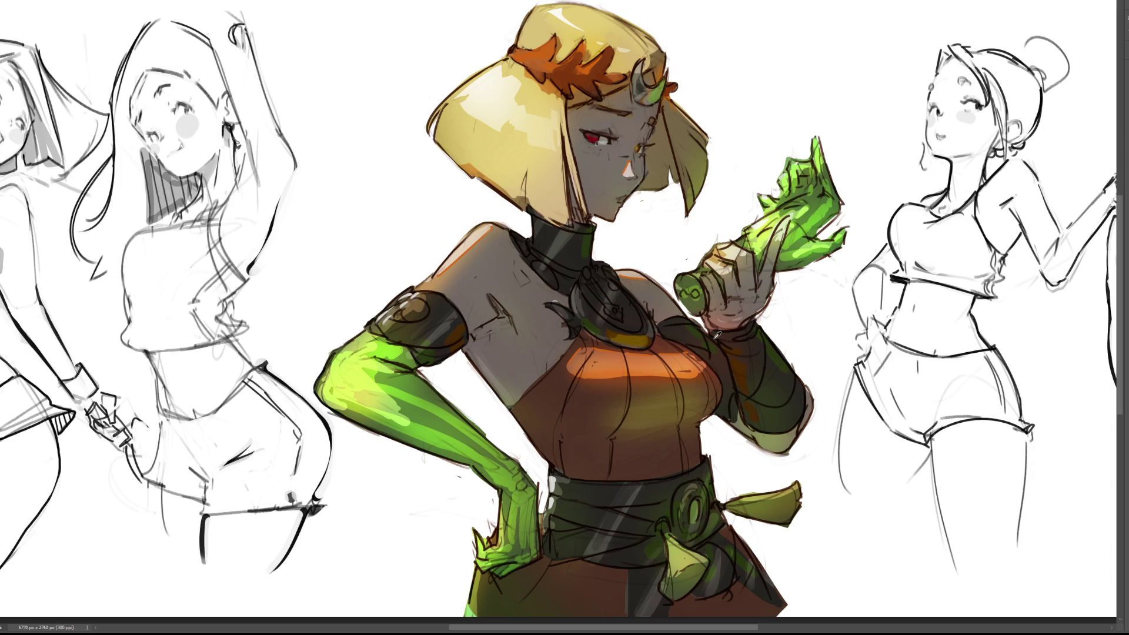
pyautogui.keyDown('alt'); pyautogui.click(652, 159); pyautogui.keyUp('alt')
# Touch up the green hand's thumb tip and the hair strands near the neck
pyautogui.moveTo(839, 240)
pyautogui.mouseDown()
pyautogui.moveTo(833, 245)
pyautogui.moveTo(841, 237)
pyautogui.mouseUp()
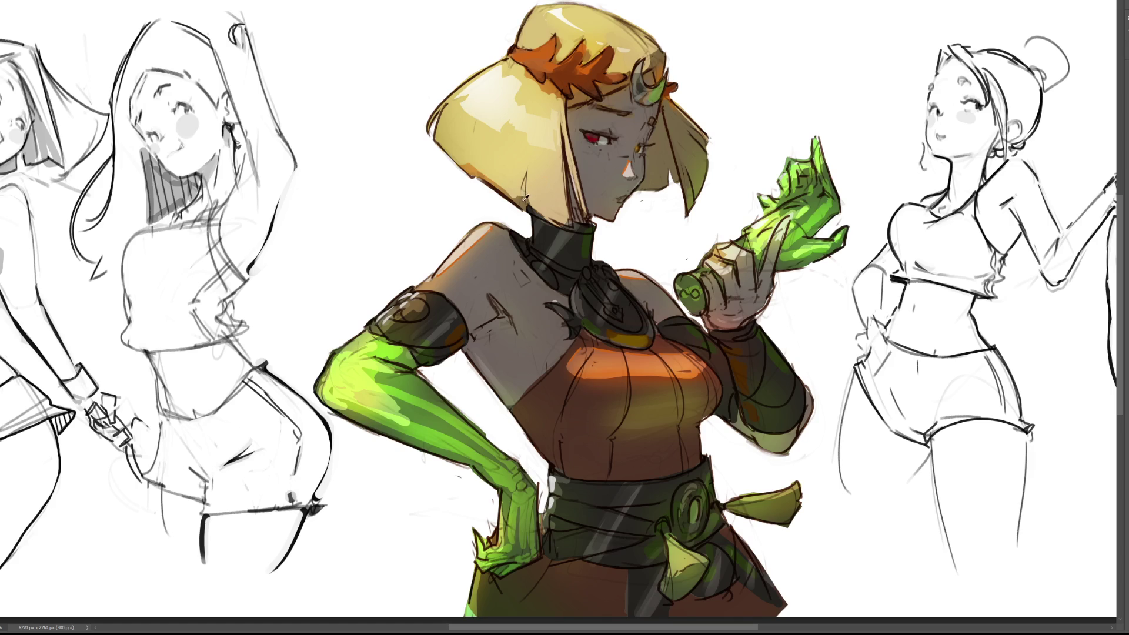
pyautogui.moveTo(524, 180); pyautogui.dragTo(528, 204)
pyautogui.moveTo(518, 200); pyautogui.dragTo(526, 199)
pyautogui.moveTo(579, 190); pyautogui.dragTo(581, 212)
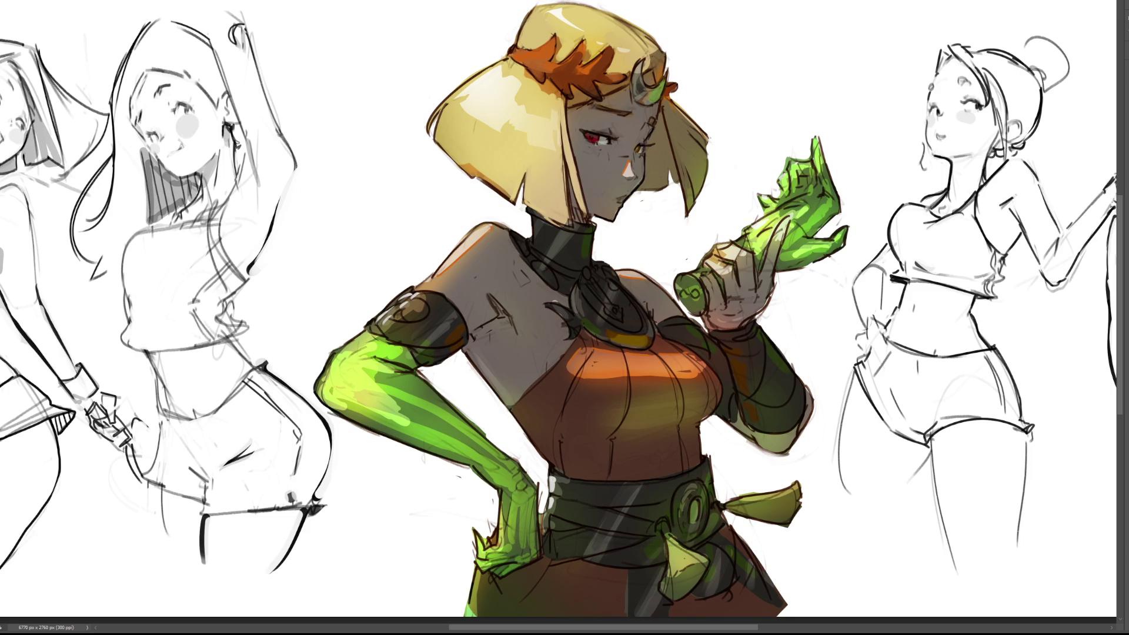
# Paint a darker eyeliner stroke across the eye, compare before and after, and keep it
pyautogui.hotkey('ctrl', '-')
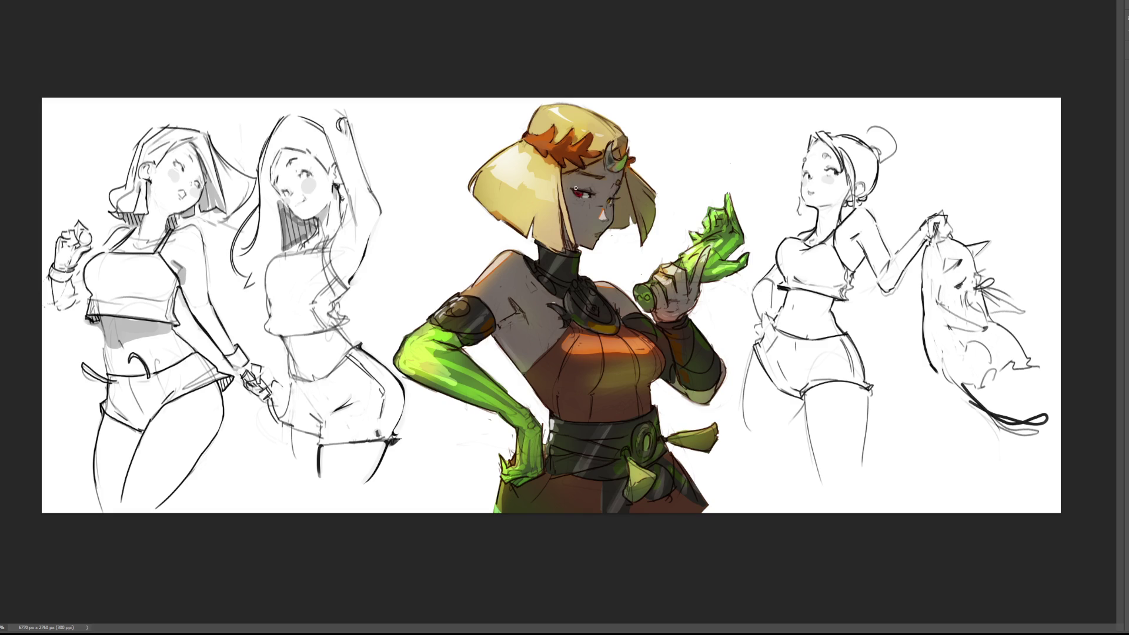
pyautogui.moveTo(569, 189); pyautogui.dragTo(595, 185)
pyautogui.hotkey('ctrl', 'z')
pyautogui.hotkey('ctrl', 'shift', 'z')
pyautogui.hotkey('ctrl', 'z')
pyautogui.hotkey('ctrl', 'shift', 'z')
pyautogui.press(']')
pyautogui.press(']')
# Shade the cheek near the ear with a subtle darker tone
pyautogui.moveTo(616, 200)
pyautogui.mouseDown()
pyautogui.moveTo(617, 227)
pyautogui.moveTo(630, 209)
pyautogui.mouseUp()
pyautogui.press('v')
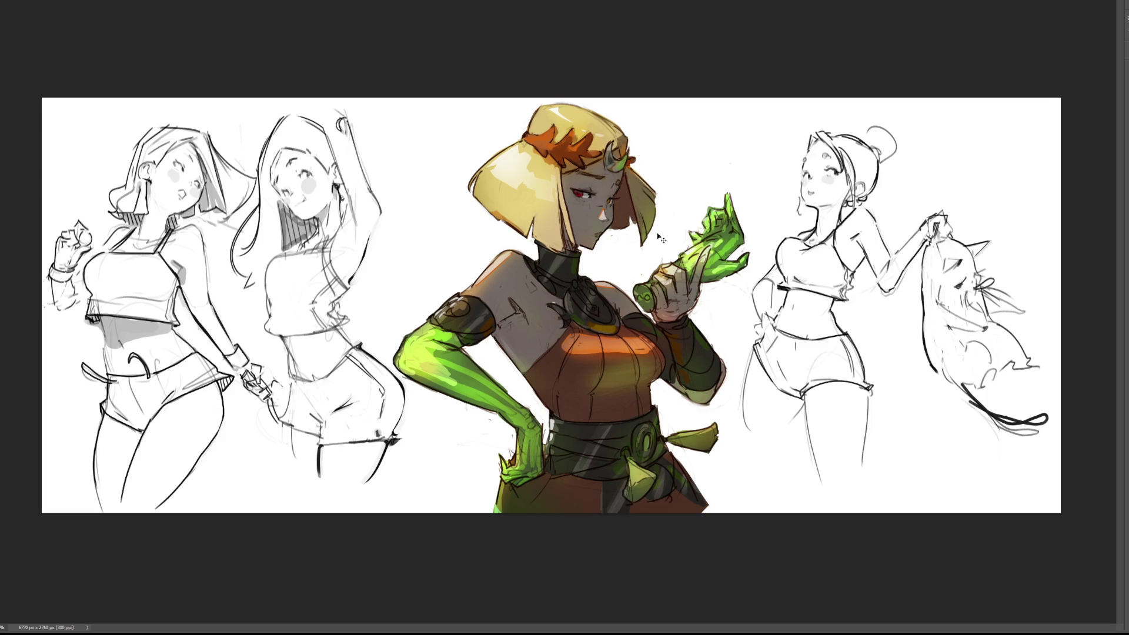
pyautogui.press('b')
# Try a dark red stroke beside the face, discard it, and resample the skin colour
pyautogui.moveTo(625, 172); pyautogui.dragTo(618, 226)
pyautogui.hotkey('ctrl', 'z')
pyautogui.moveTo(619, 175); pyautogui.dragTo(620, 229)
pyautogui.hotkey('ctrl', 'z')
pyautogui.moveTo(617, 177); pyautogui.dragTo(619, 222)
pyautogui.hotkey('ctrl', 'z')
pyautogui.keyDown('alt'); pyautogui.click(624, 211); pyautogui.keyUp('alt')
pyautogui.press('[')
pyautogui.press('[')
pyautogui.press('[')
# Darken the hair edge by the face, the upper-left hair outline and the forehead crescent ornament
pyautogui.moveTo(604, 229); pyautogui.dragTo(628, 227)
pyautogui.moveTo(528, 133); pyautogui.dragTo(535, 112)
pyautogui.moveTo(525, 140); pyautogui.dragTo(468, 186)
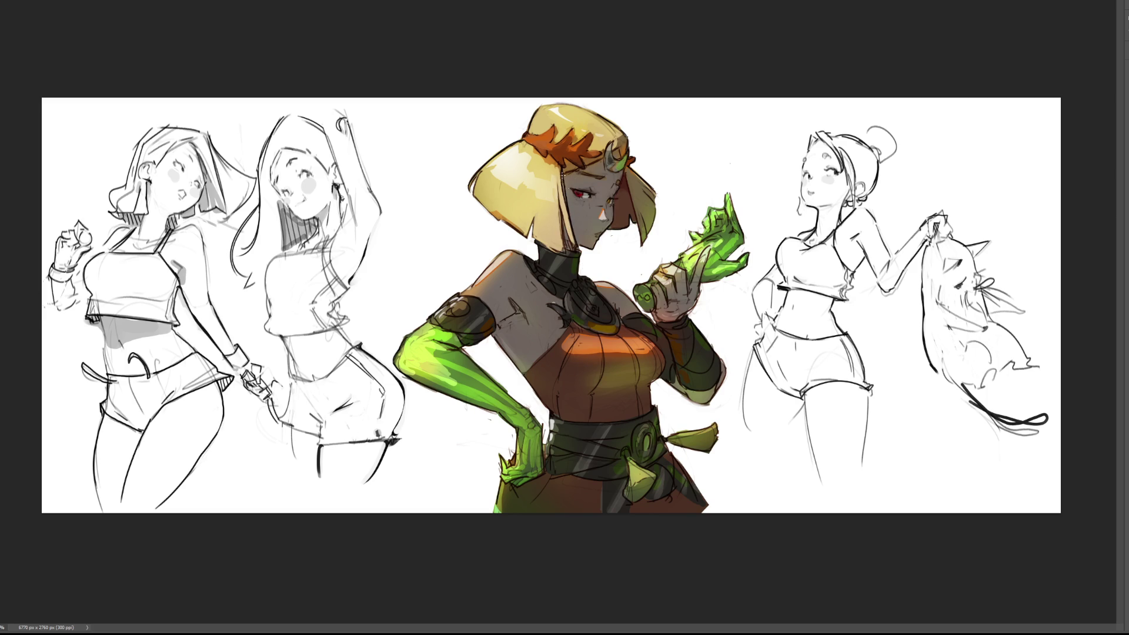
pyautogui.moveTo(606, 161); pyautogui.dragTo(618, 173)
# Brighten the green belt tassel highlights and add a small dark accent to the lower tassel
pyautogui.moveTo(630, 482)
pyautogui.mouseDown()
pyautogui.moveTo(634, 465)
pyautogui.moveTo(635, 479)
pyautogui.moveTo(638, 465)
pyautogui.moveTo(636, 476)
pyautogui.moveTo(651, 473)
pyautogui.mouseUp()
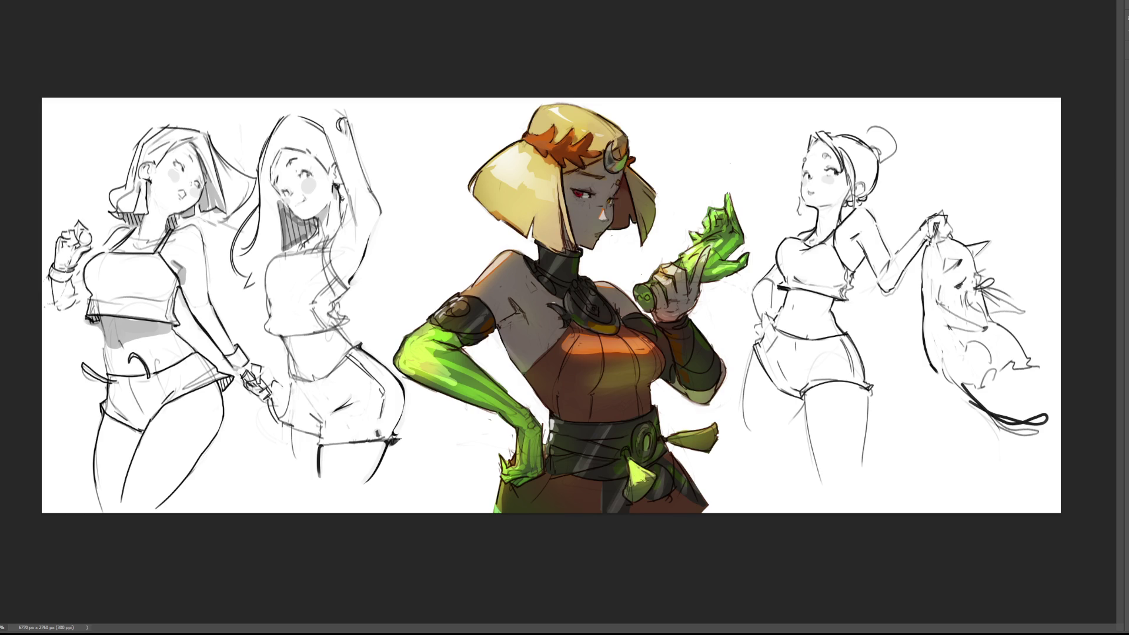
pyautogui.moveTo(684, 435)
pyautogui.mouseDown()
pyautogui.moveTo(724, 426)
pyautogui.moveTo(691, 431)
pyautogui.mouseUp()
pyautogui.moveTo(654, 472)
pyautogui.mouseDown()
pyautogui.moveTo(636, 463)
pyautogui.moveTo(635, 483)
pyautogui.mouseUp()
pyautogui.hotkey('ctrl', '-')
pyautogui.hotkey('ctrl', '-')
pyautogui.hotkey('ctrl', '-')
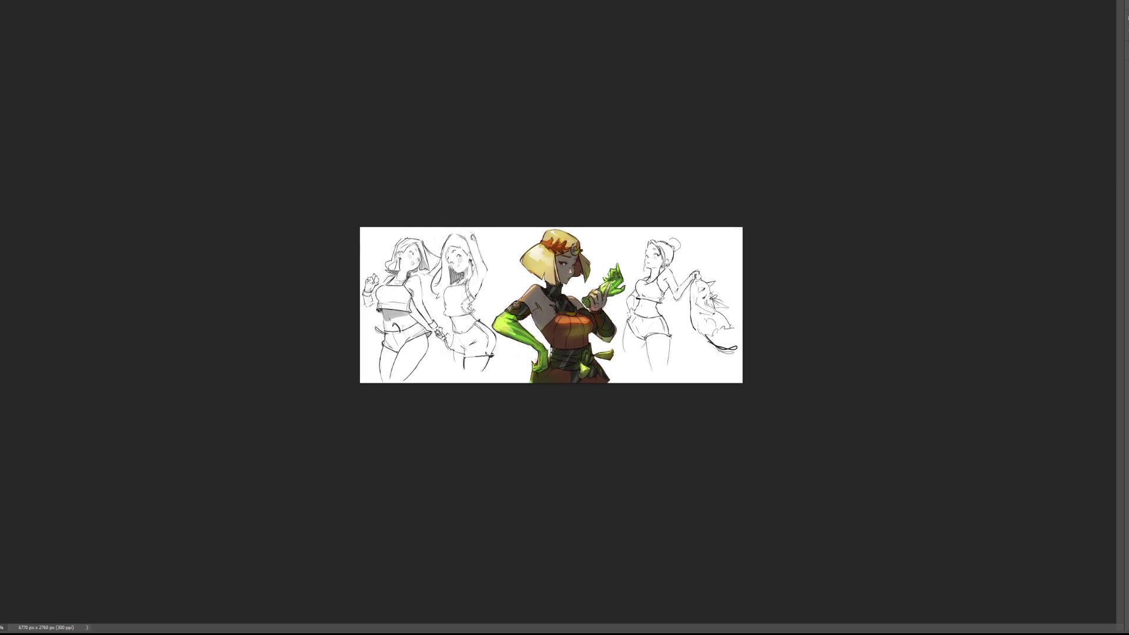
pyautogui.hotkey('ctrl', '+')
pyautogui.hotkey('ctrl', '+')
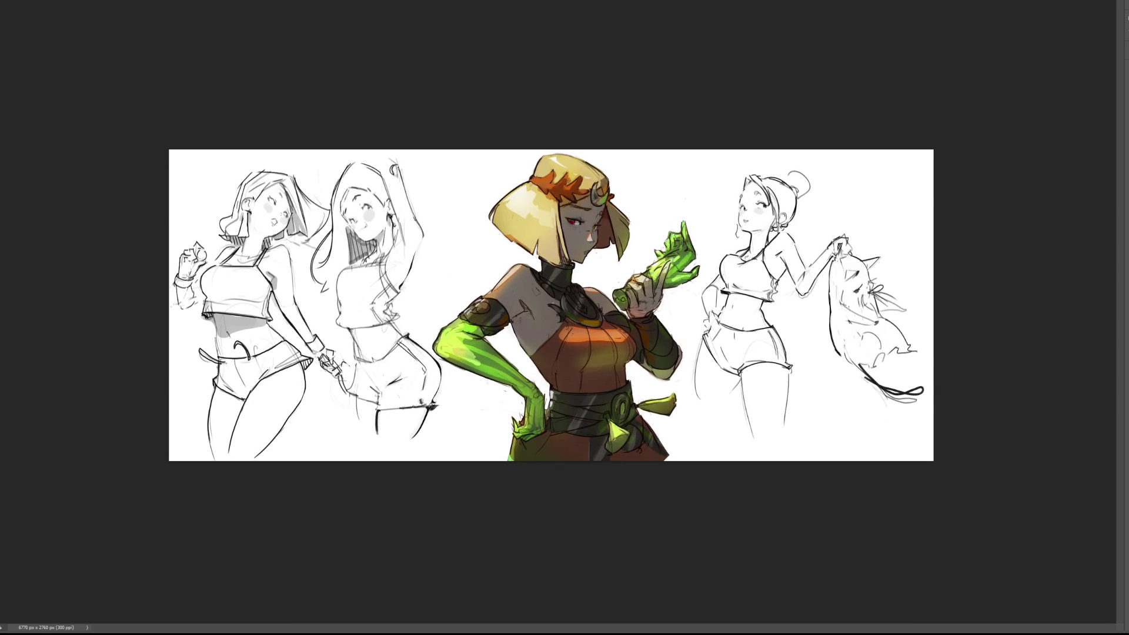
pyautogui.hotkey('ctrl', '+')
pyautogui.hotkey('ctrl', '+')
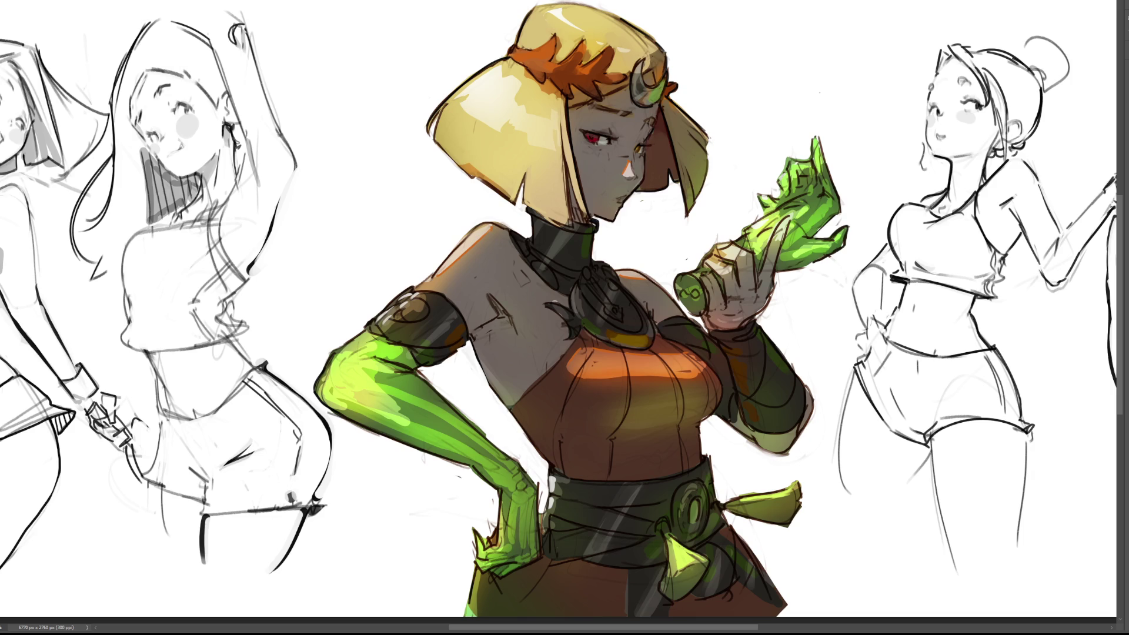
pyautogui.hotkey('ctrl', '-')
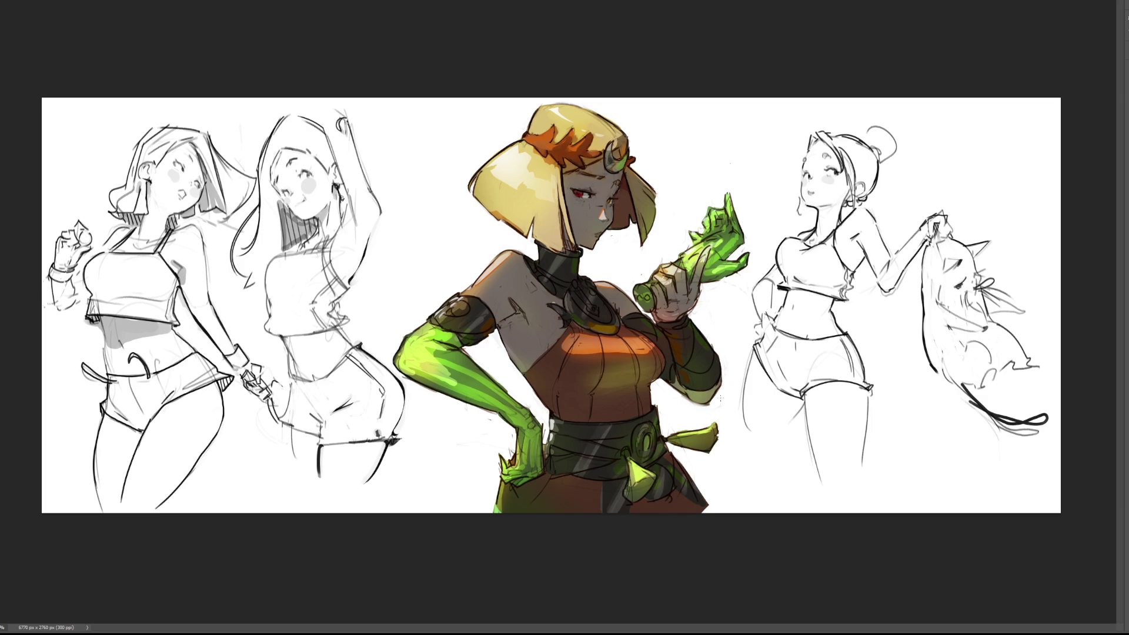
pyautogui.moveTo(722, 351); pyautogui.dragTo(715, 382)
# Highlight the gauntlet's upper edge, discard trial dark glove strokes, and paint a grey oval backdrop
pyautogui.moveTo(687, 333); pyautogui.dragTo(711, 375)
pyautogui.press(']')
pyautogui.press(']')
pyautogui.press(']')
pyautogui.moveTo(479, 359); pyautogui.dragTo(522, 402)
pyautogui.hotkey('ctrl', 'z')
pyautogui.moveTo(482, 368); pyautogui.dragTo(515, 398)
pyautogui.hotkey('ctrl', 'z')
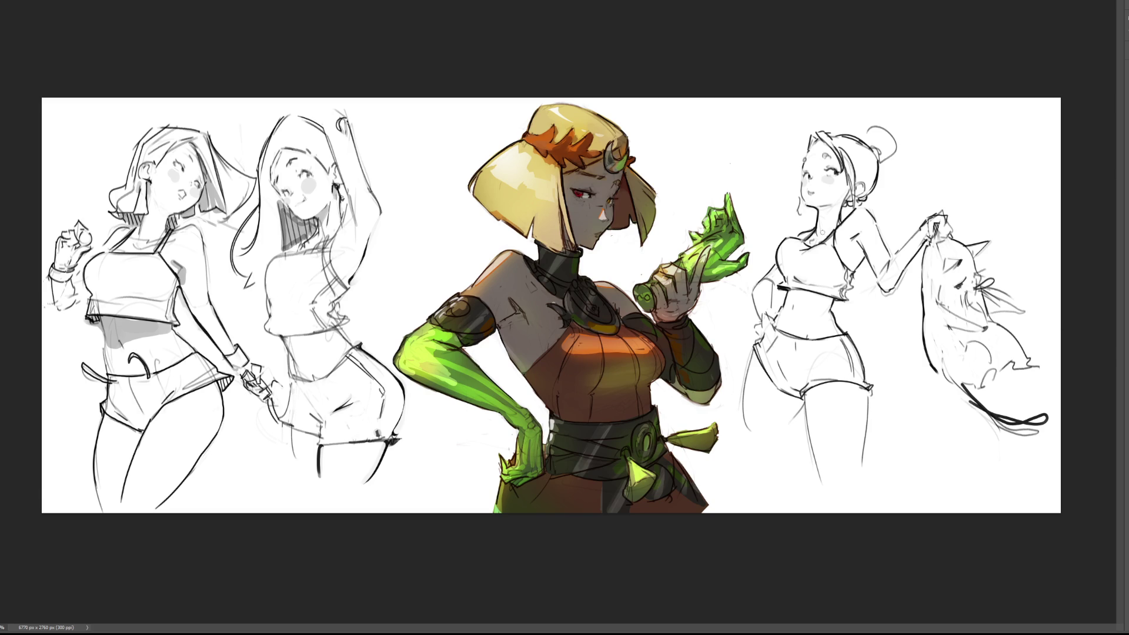
pyautogui.moveTo(750, 176)
pyautogui.mouseDown()
pyautogui.moveTo(668, 165)
pyautogui.moveTo(676, 264)
pyautogui.moveTo(657, 266)
pyautogui.moveTo(523, 547)
pyautogui.moveTo(494, 118)
pyautogui.moveTo(717, 294)
pyautogui.moveTo(672, 125)
pyautogui.moveTo(864, 478)
pyautogui.mouseUp()
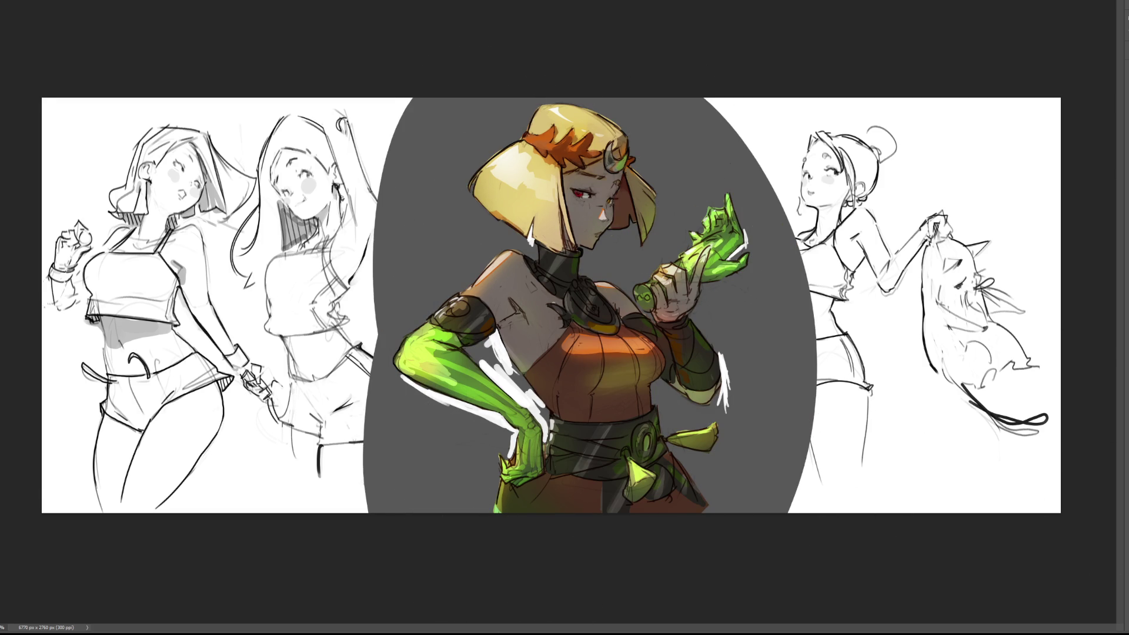